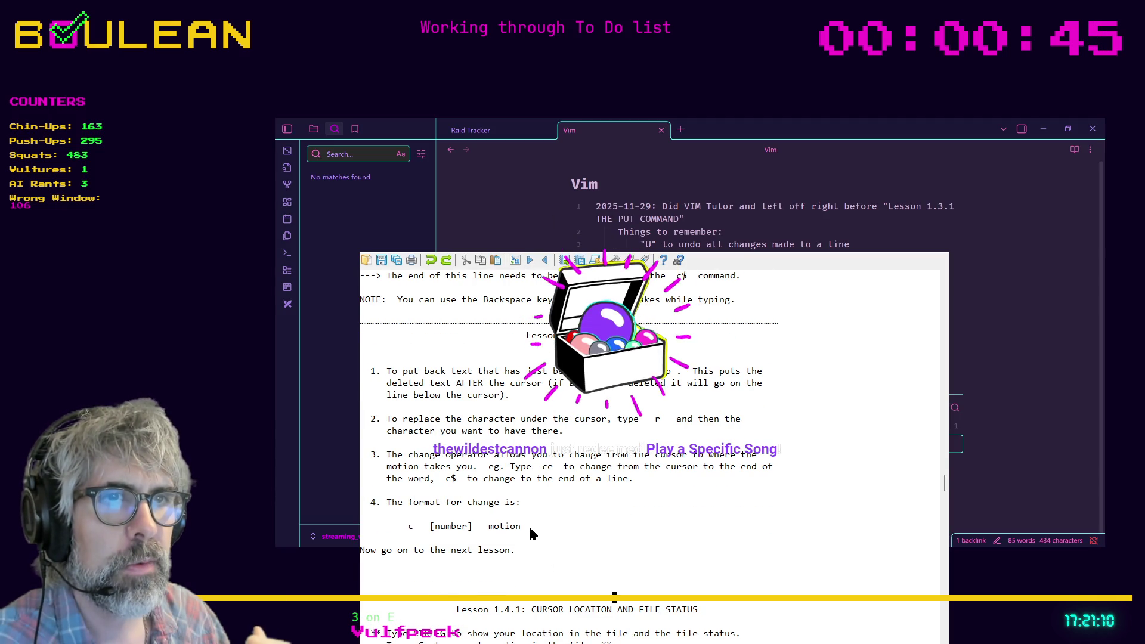
# Review the c [number] motion line in the Vim tutor, then hide Obsidian and close the tutor
pyautogui.moveTo(529, 527); pyautogui.dragTo(403, 527)
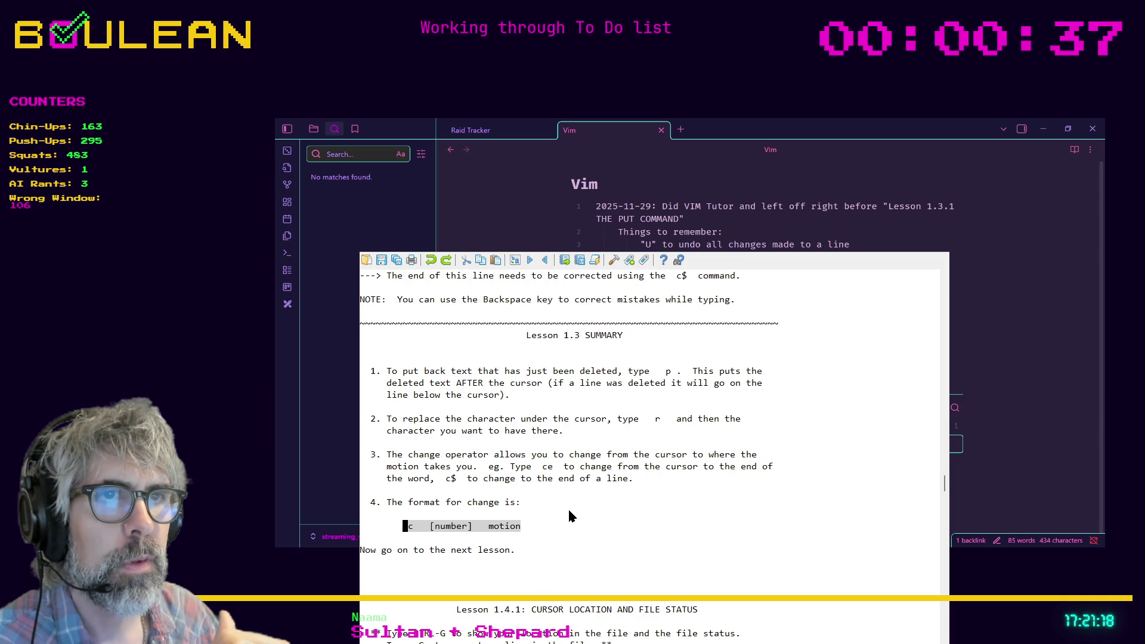
pyautogui.scroll(3, 567, 511)
pyautogui.scroll(2, 569, 515)
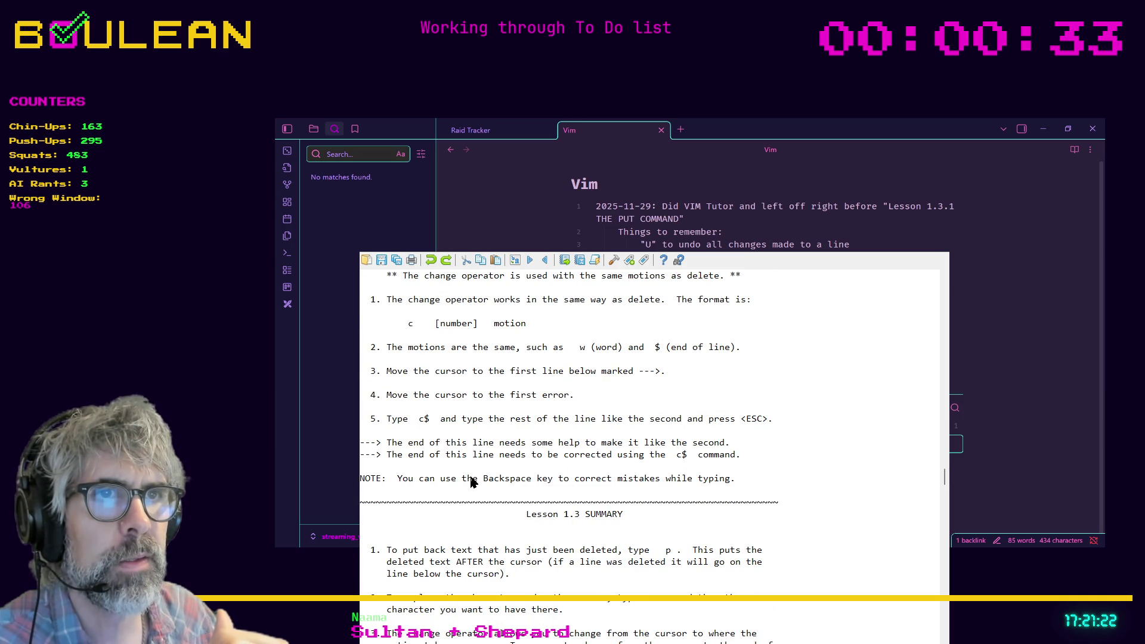
pyautogui.scroll(-2, 525, 529)
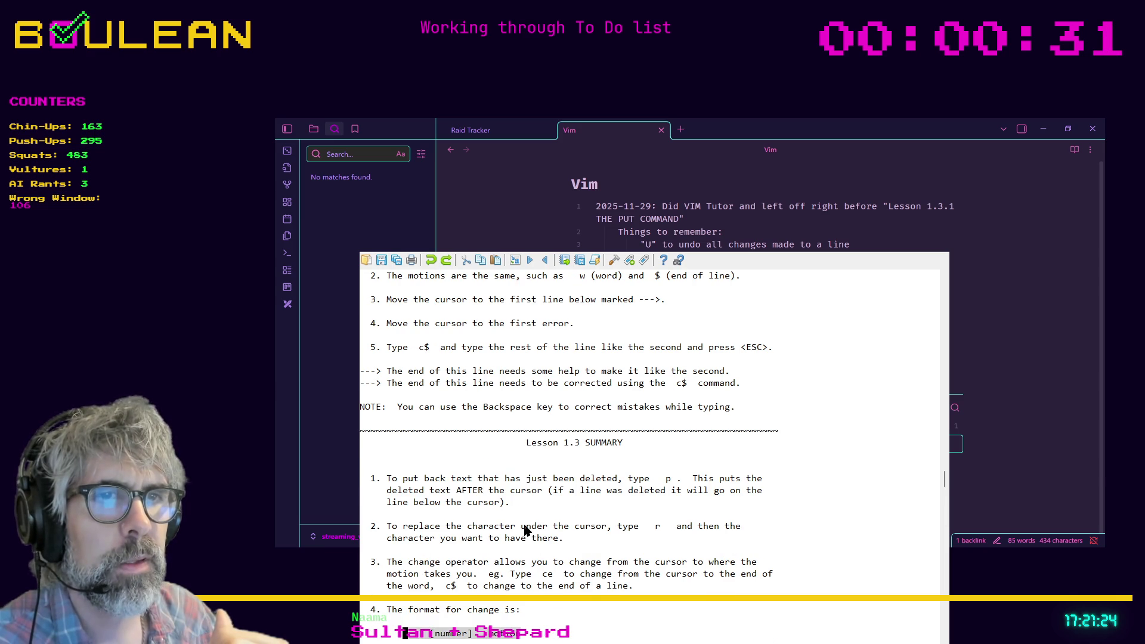
pyautogui.scroll(-1, 542, 630)
pyautogui.scroll(-6, 542, 630)
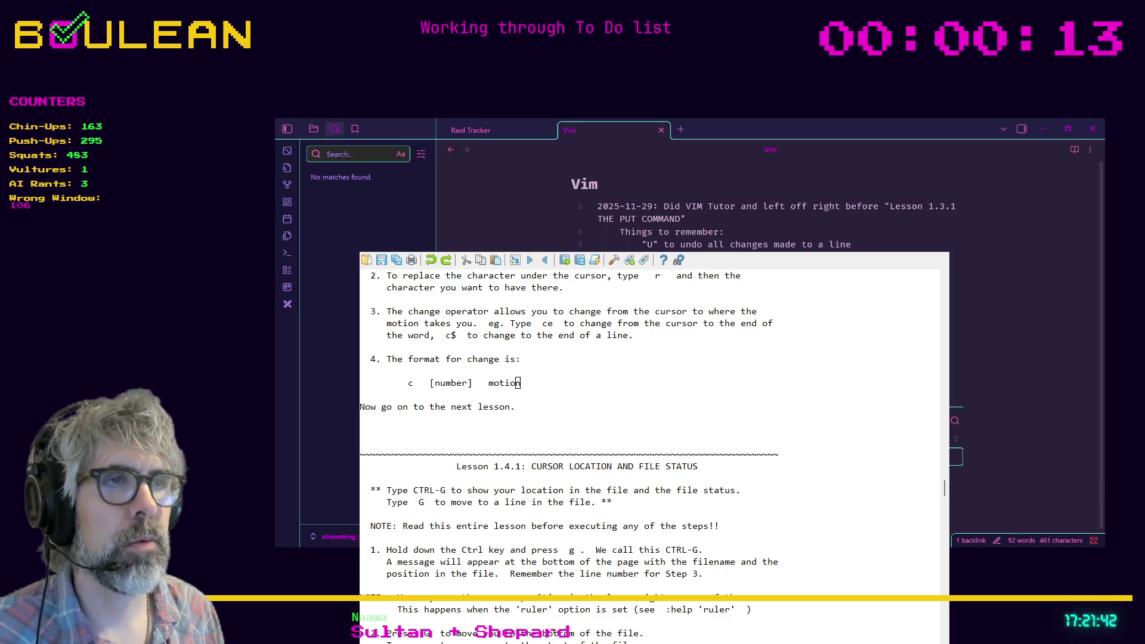
pyautogui.click(1043, 128)
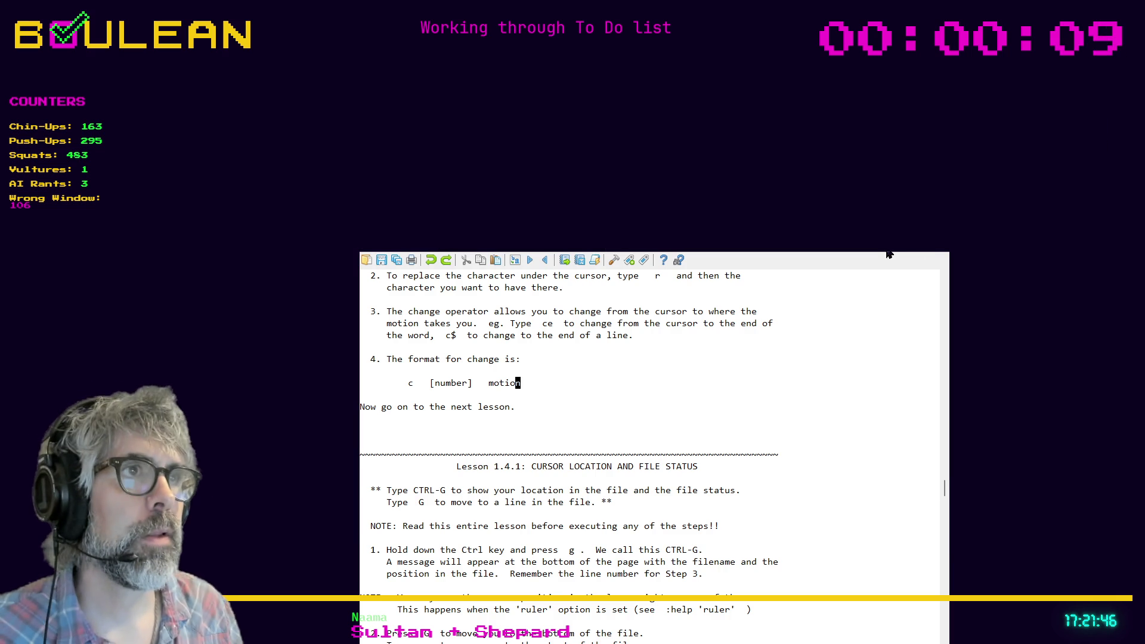
pyautogui.press('super+Down')
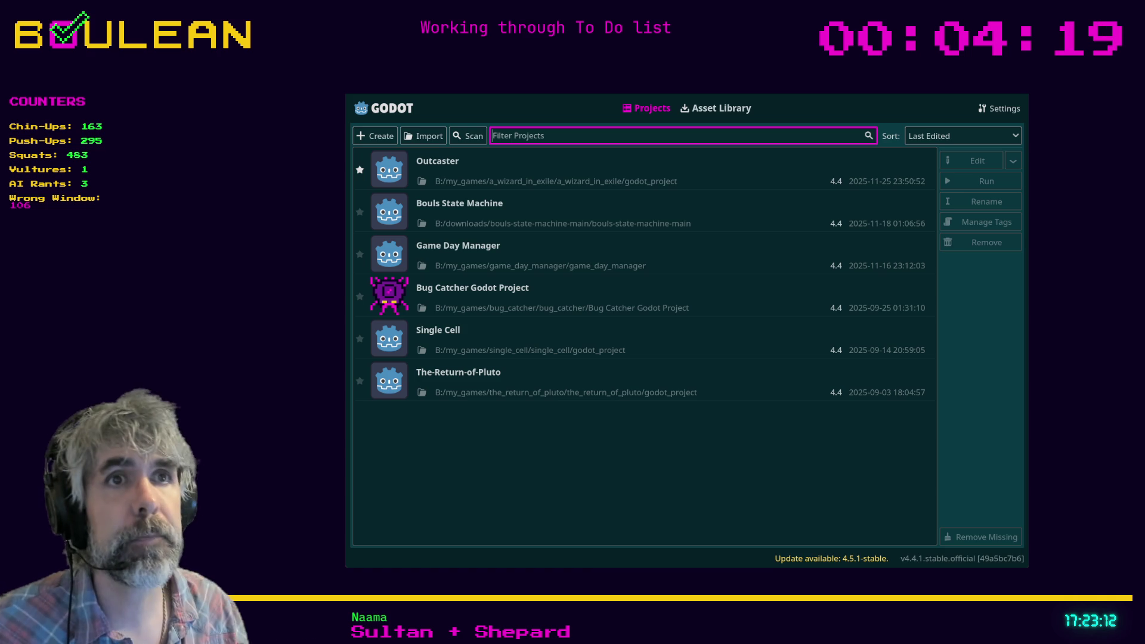
# Open the Outcaster project, focus the enemy.gd script, and launch the game
pyautogui.doubleClick(514, 170)
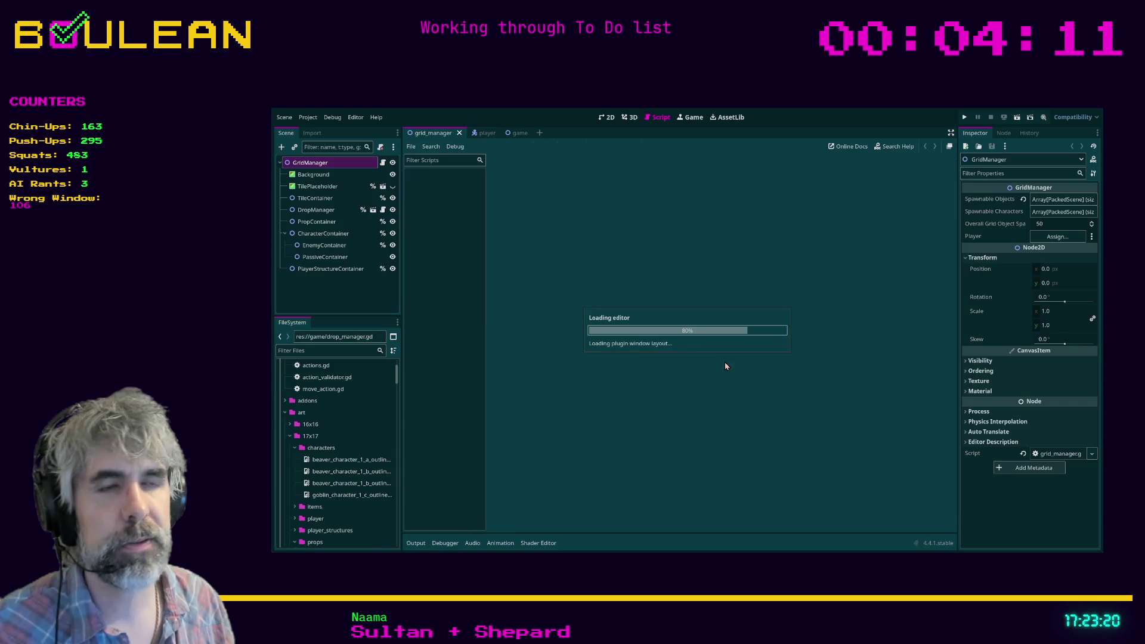
pyautogui.click(706, 325)
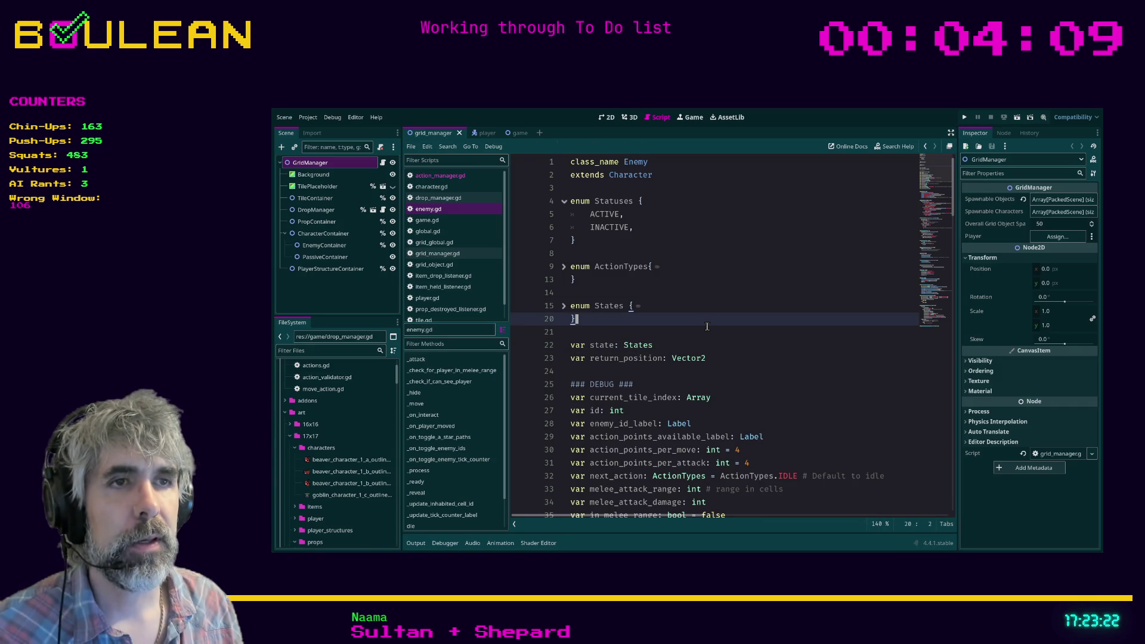
pyautogui.hotkey('ctrl', 's')
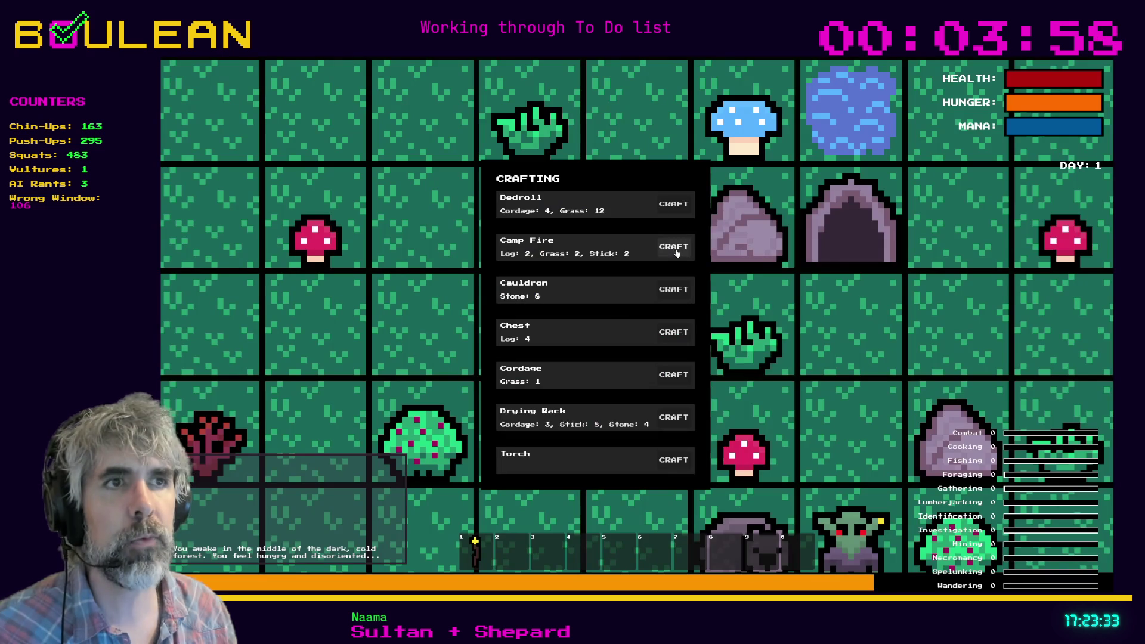
# Place the campfire left of the wizard, walk him up and left above it, and zoom in
pyautogui.click(675, 251)
pyautogui.press('Escape')
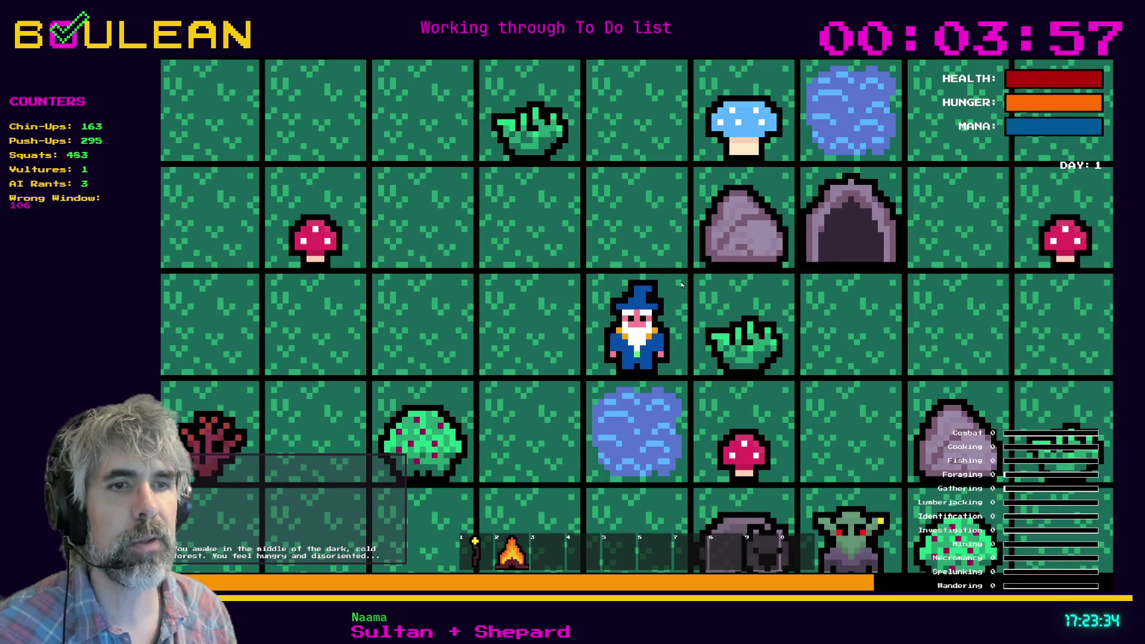
pyautogui.press('2')
pyautogui.press('Left')
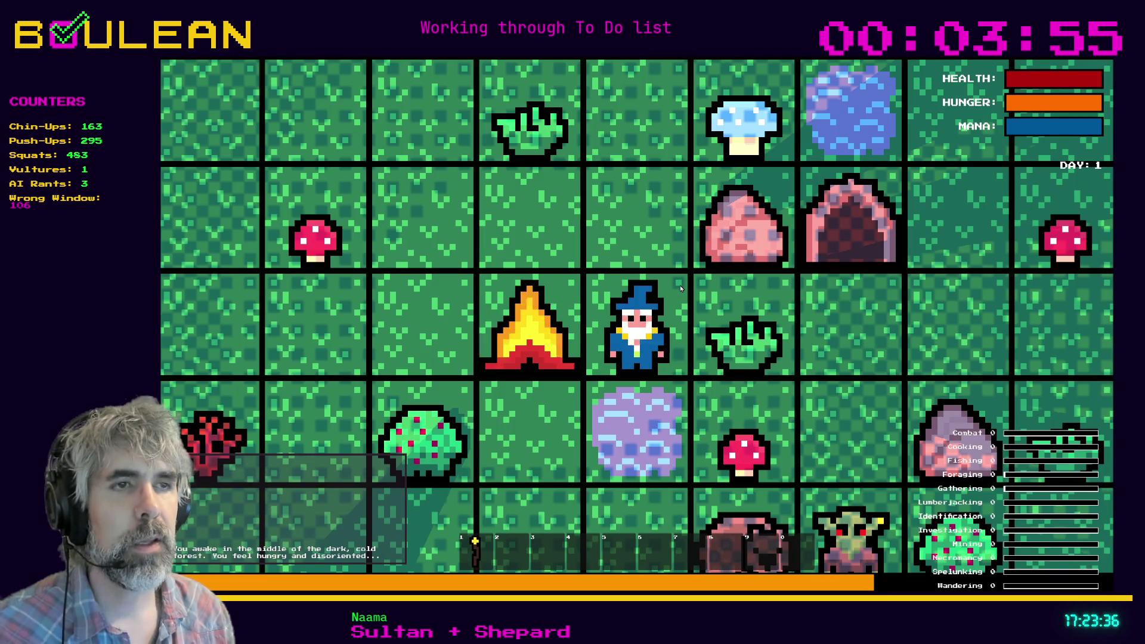
pyautogui.press('Up')
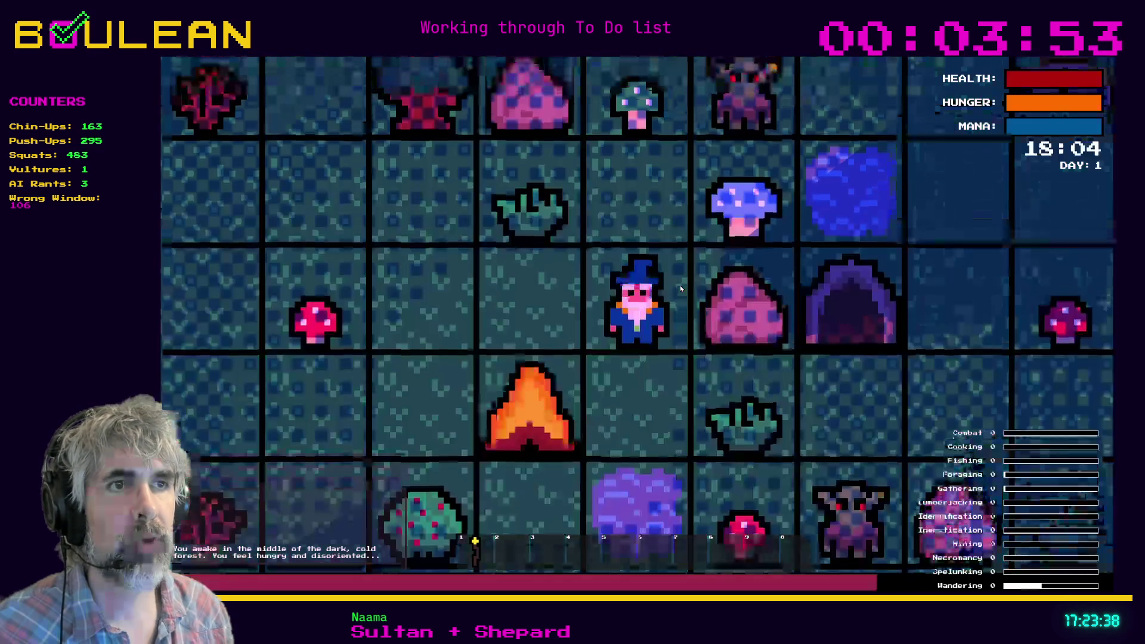
pyautogui.press('Left')
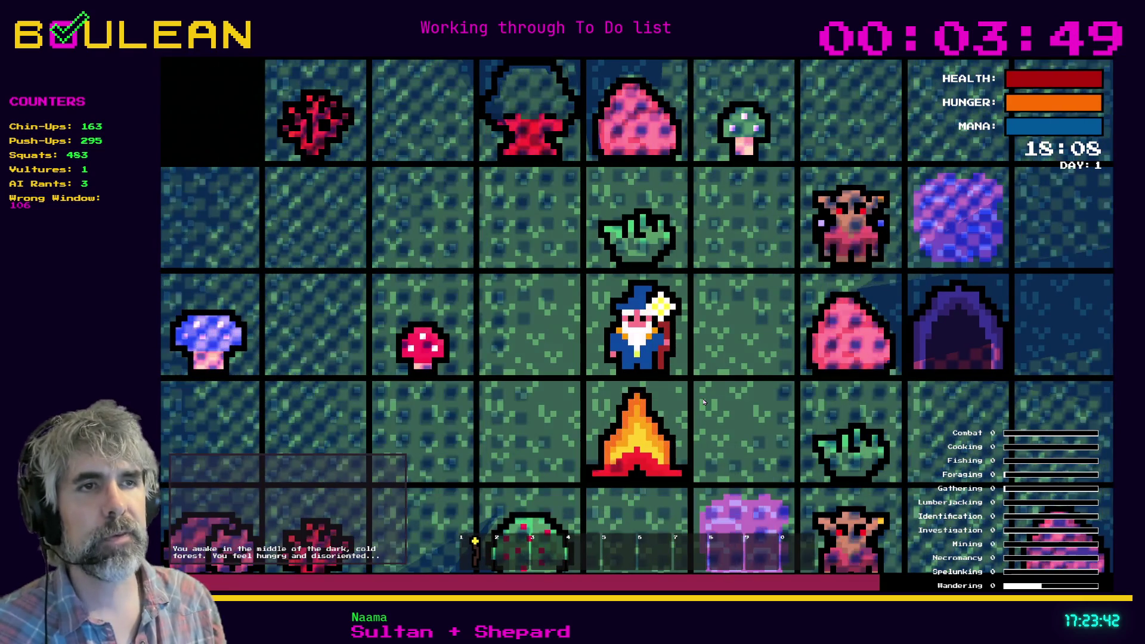
pyautogui.scroll(3, 703, 402)
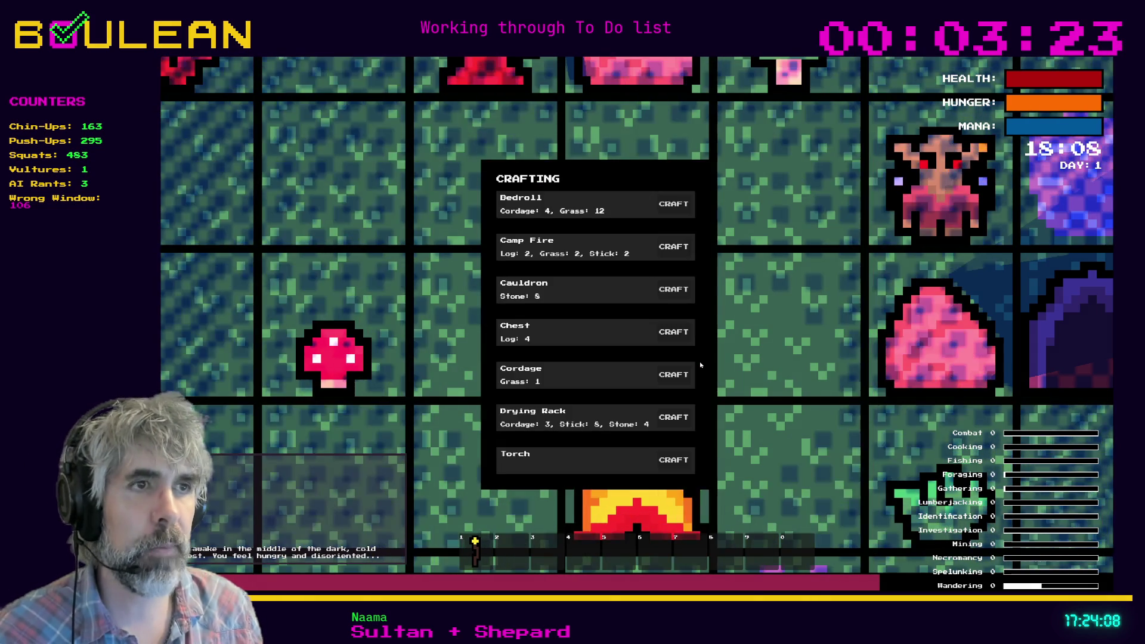
pyautogui.press('Escape')
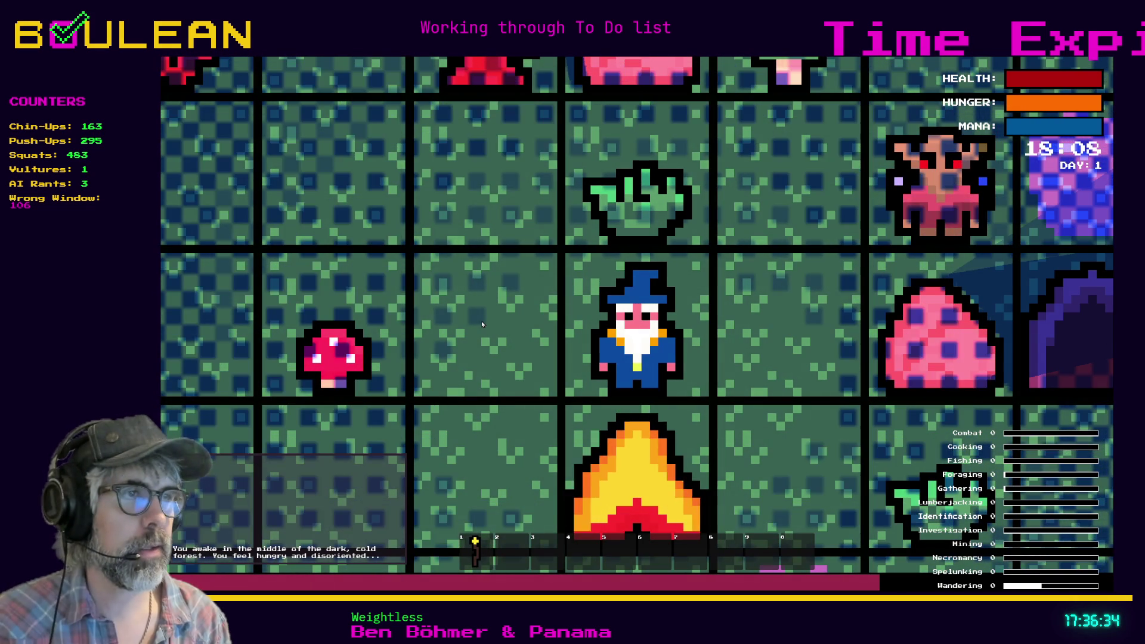
# Step the wizard east and attack the goblin to his north until it's defeated
pyautogui.press('Right')
pyautogui.press('Up')
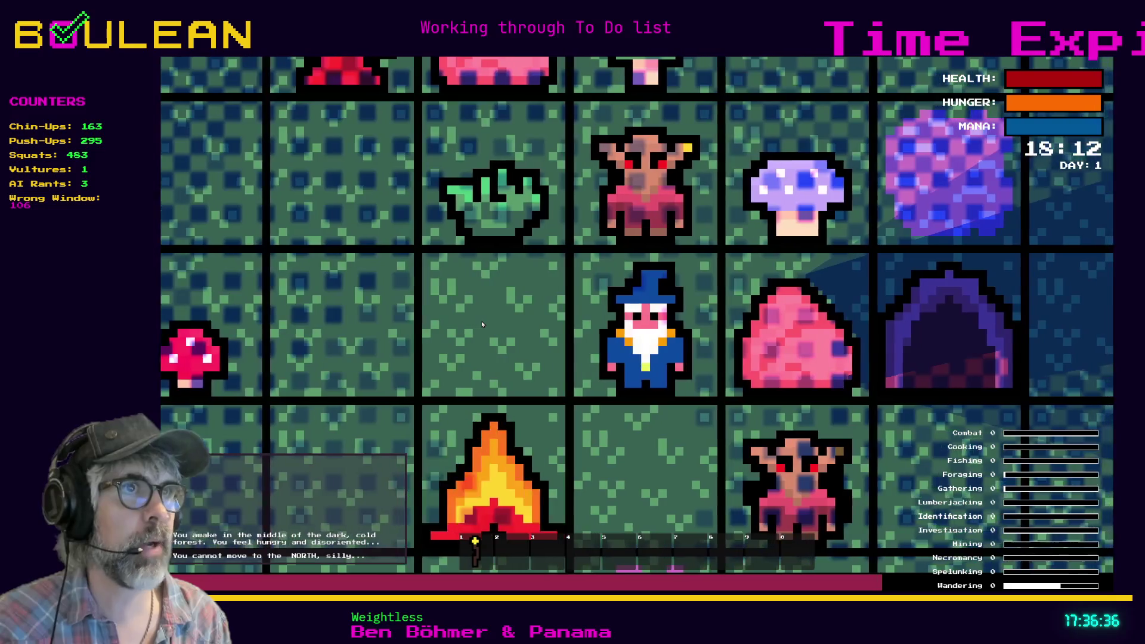
pyautogui.press('Up')
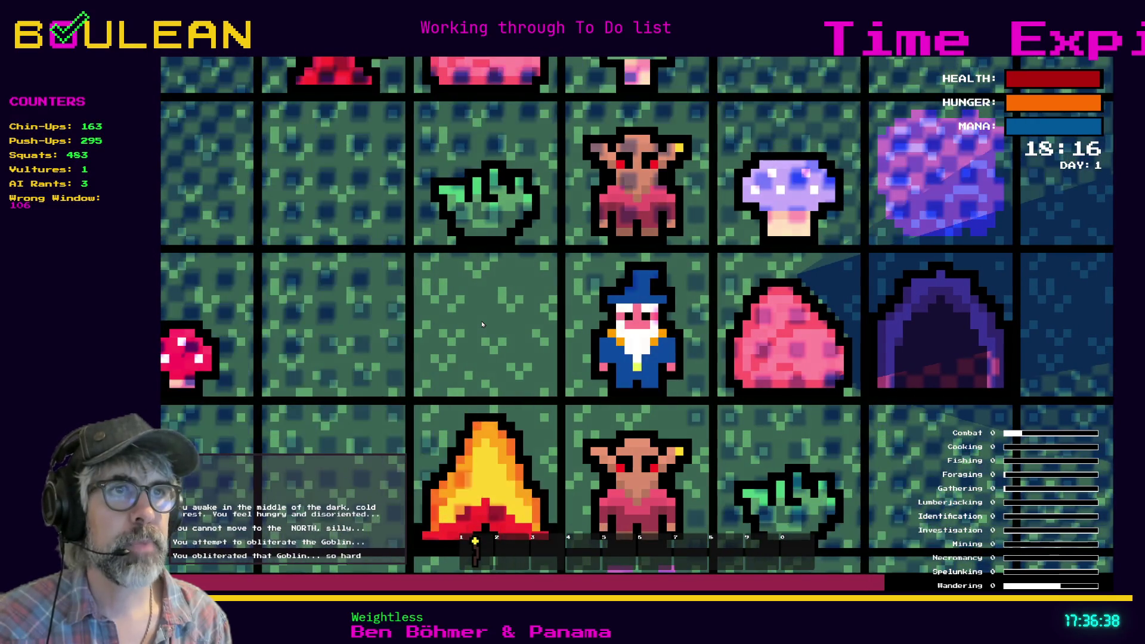
pyautogui.press('Up')
pyautogui.press('Up')
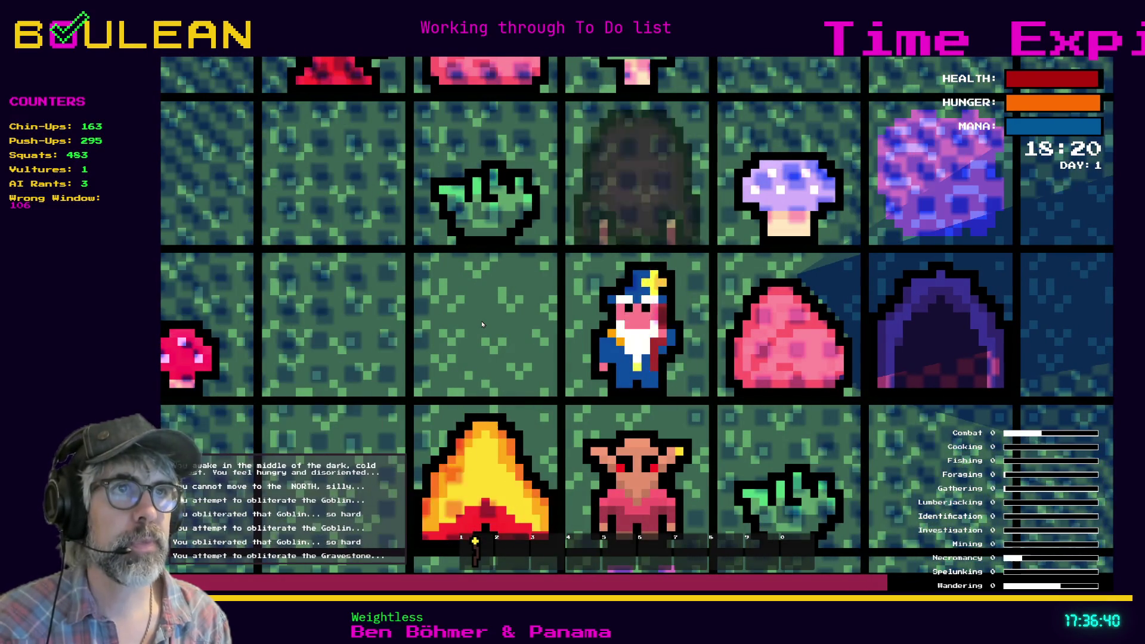
# Destroy the gravestone above the wizard, then move him right beside the water
pyautogui.press('Up')
pyautogui.press('Up')
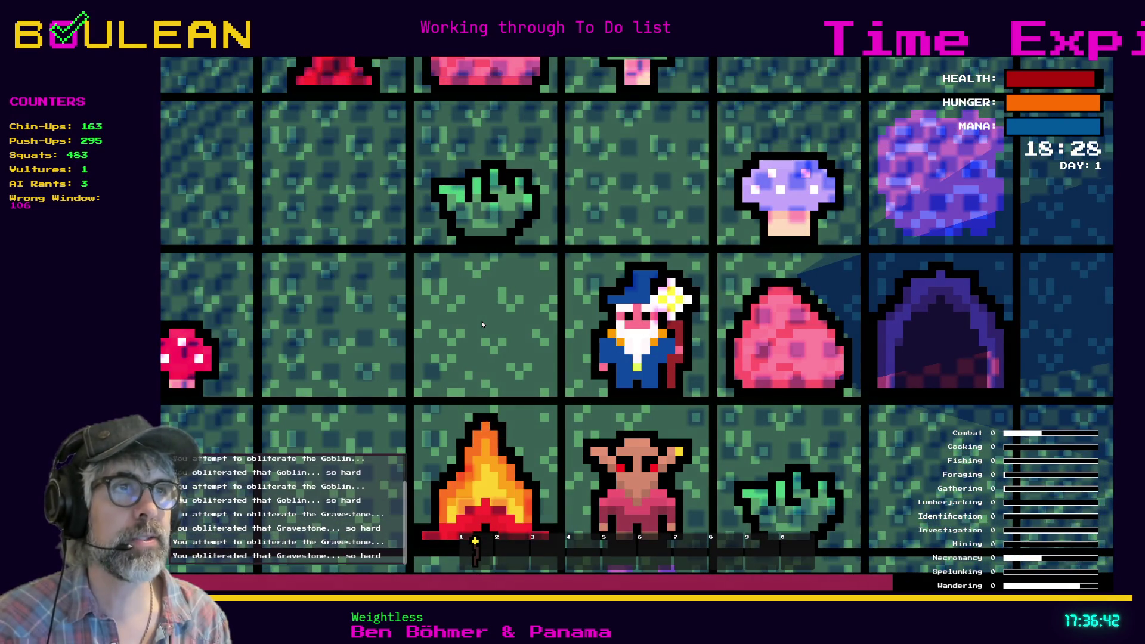
pyautogui.press('Up')
pyautogui.press('Right')
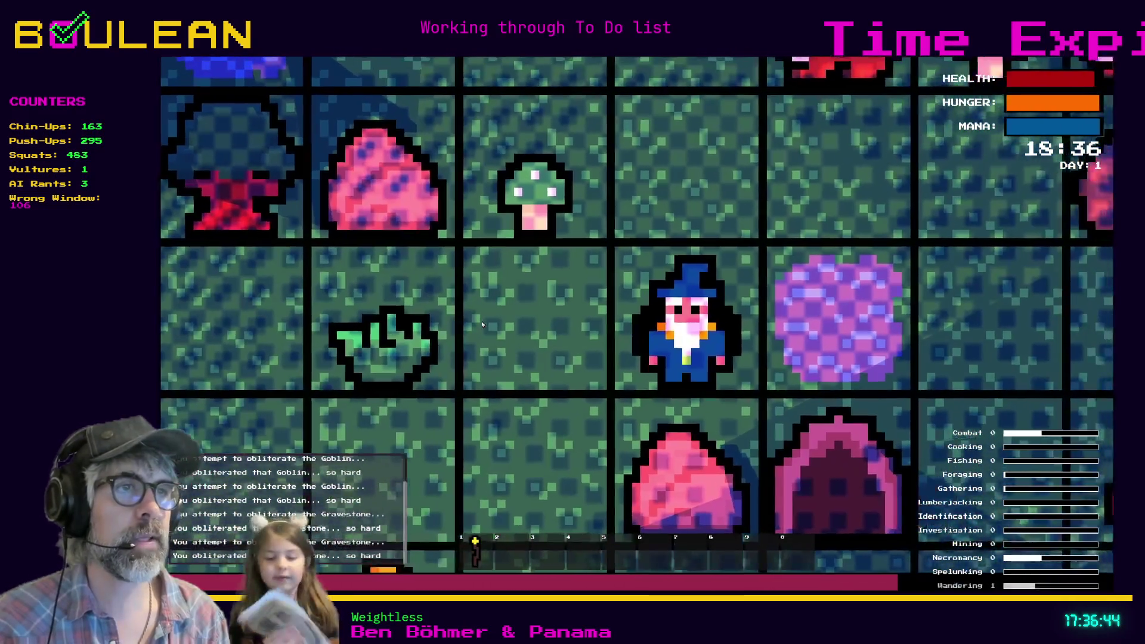
pyautogui.press('Right')
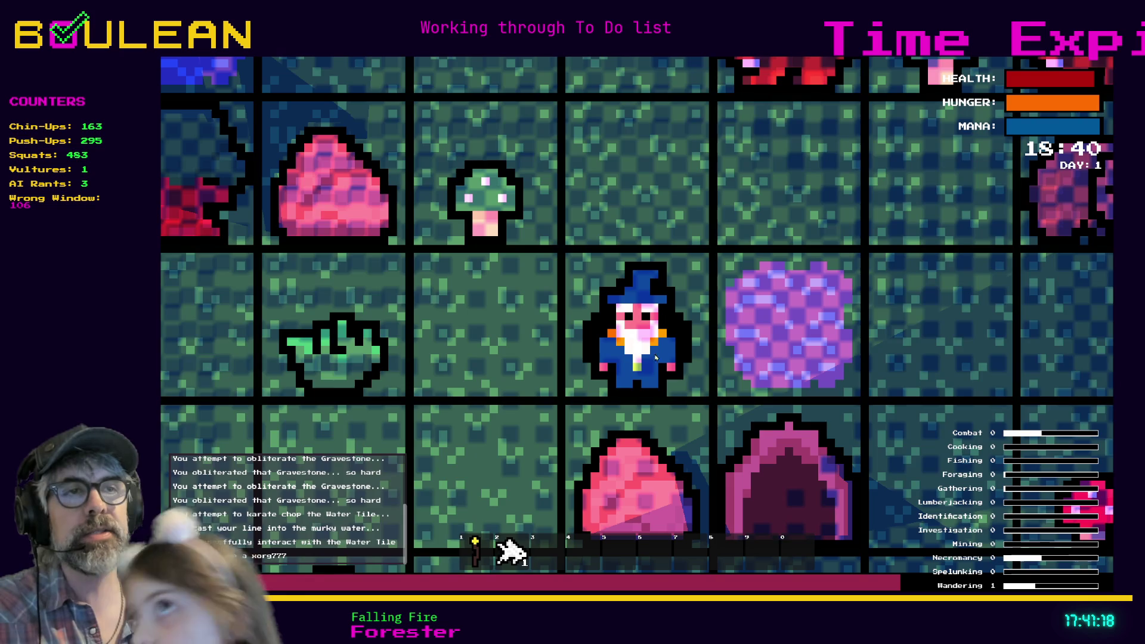
# Step the wizard one tile west to stand beside the pale mushroom
pyautogui.press('Left')
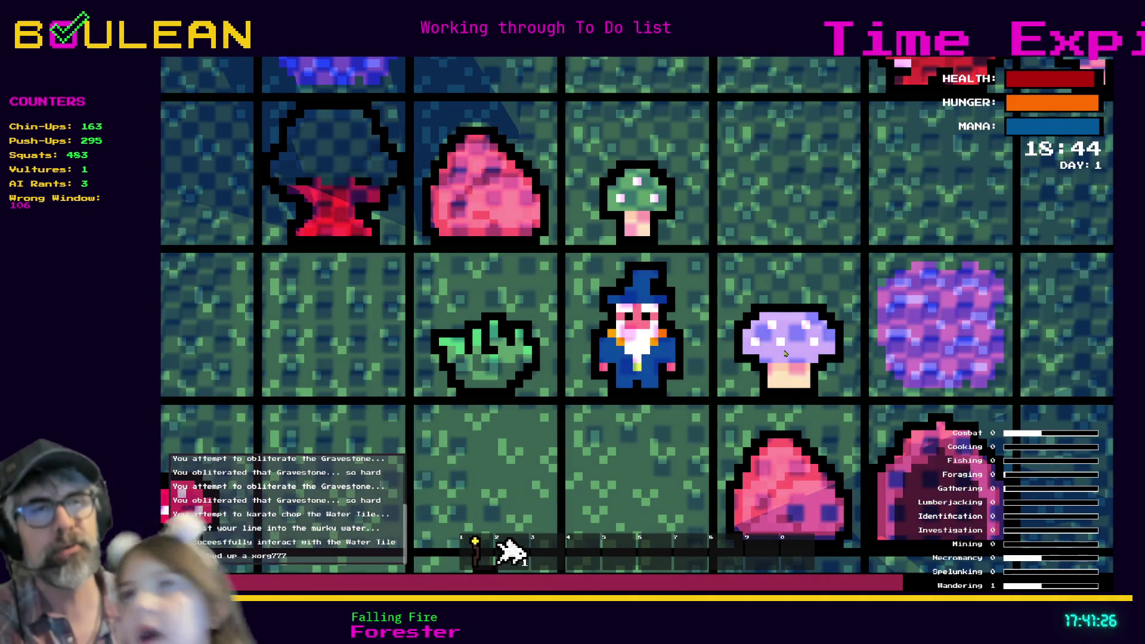
# Walk the wizard past the mushroom and campfire to stand between the two goblins, then zoom in
pyautogui.press('Right')
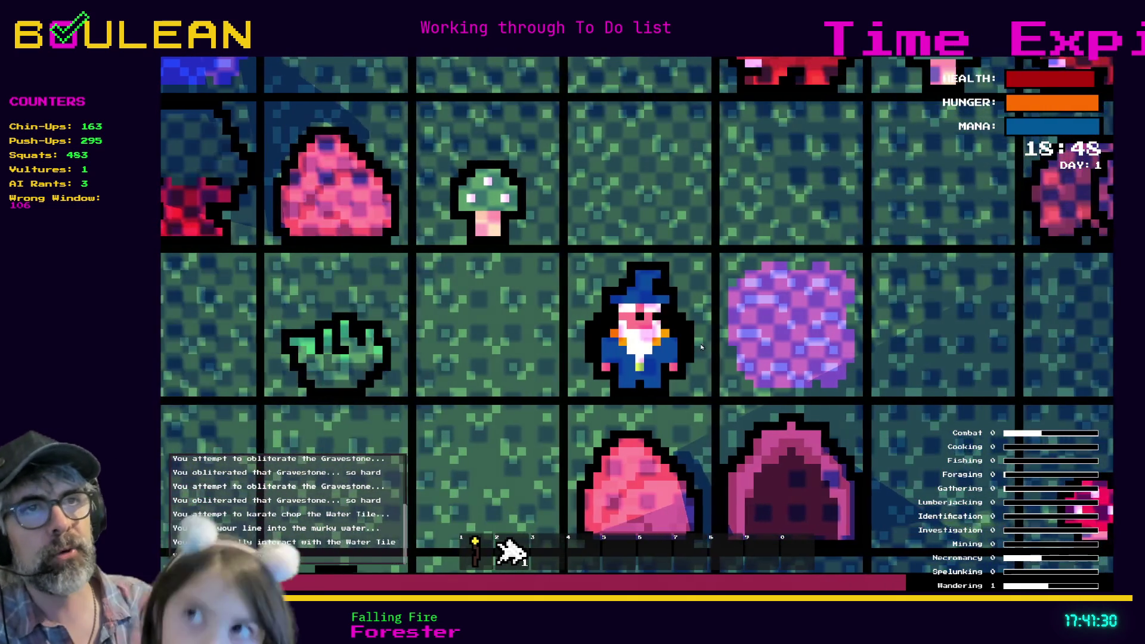
pyautogui.press('Left')
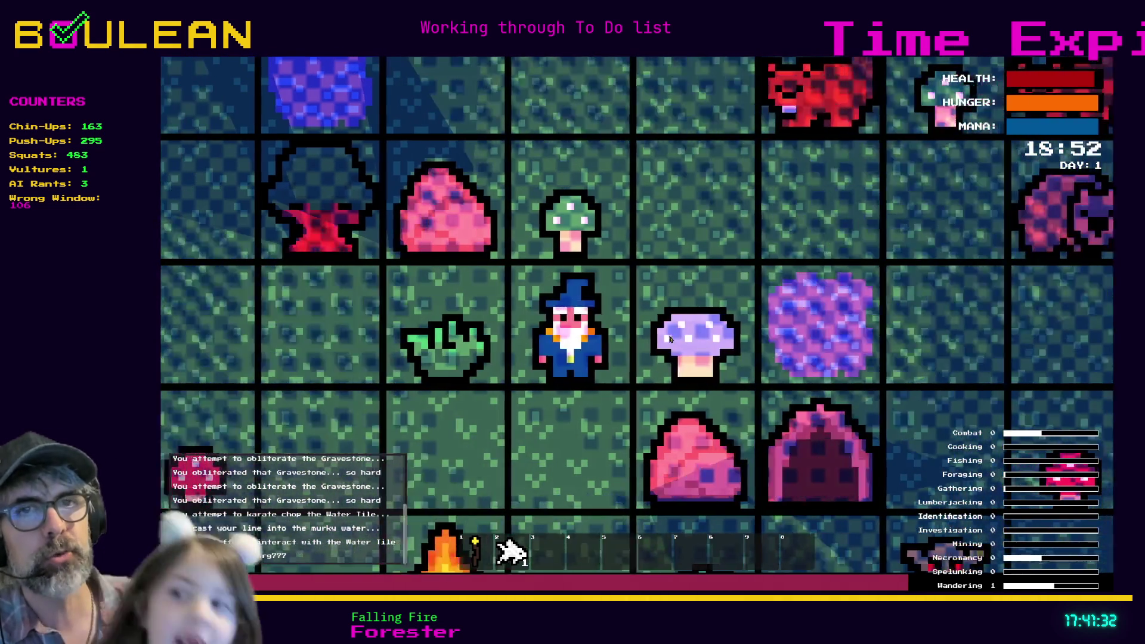
pyautogui.press('Down')
pyautogui.press('Down')
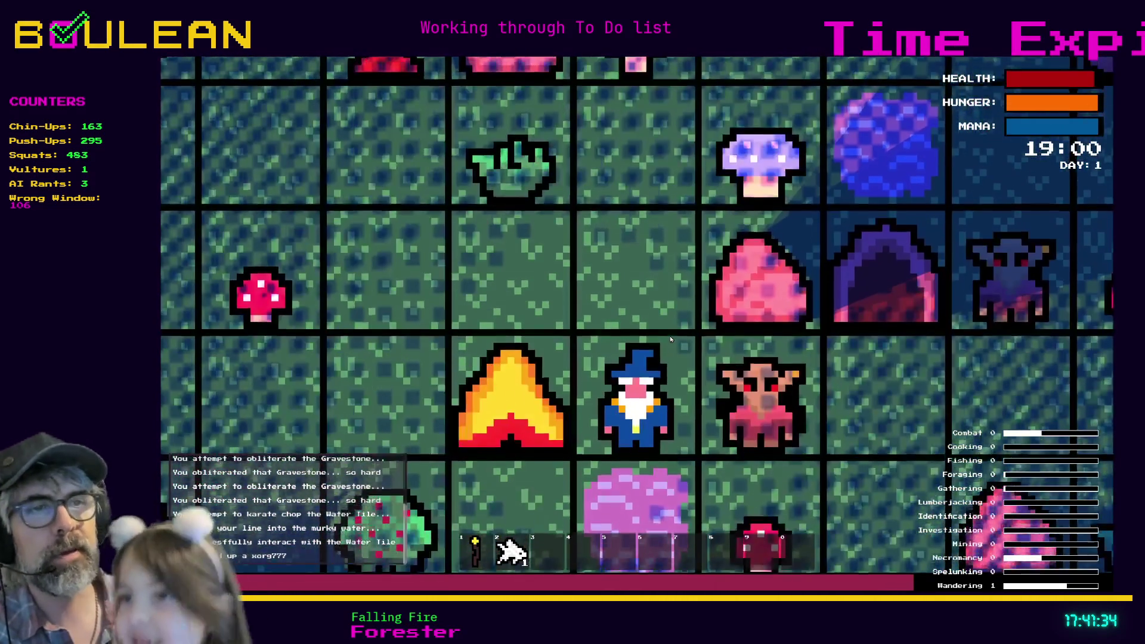
pyautogui.press('Up')
pyautogui.press('Left')
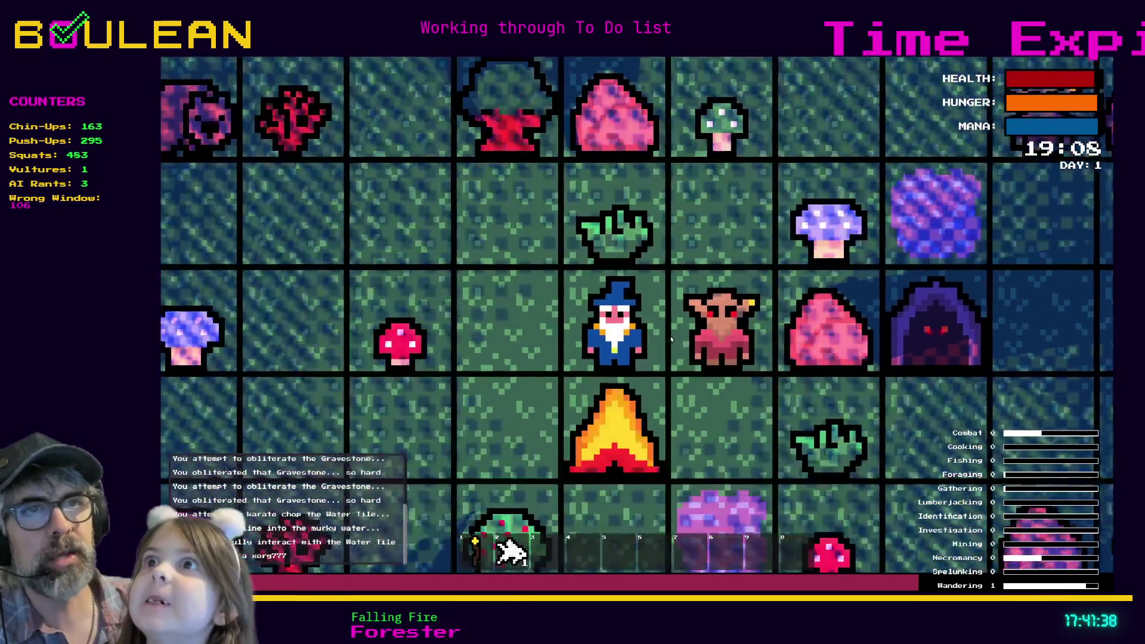
pyautogui.press('Left')
pyautogui.press('Down')
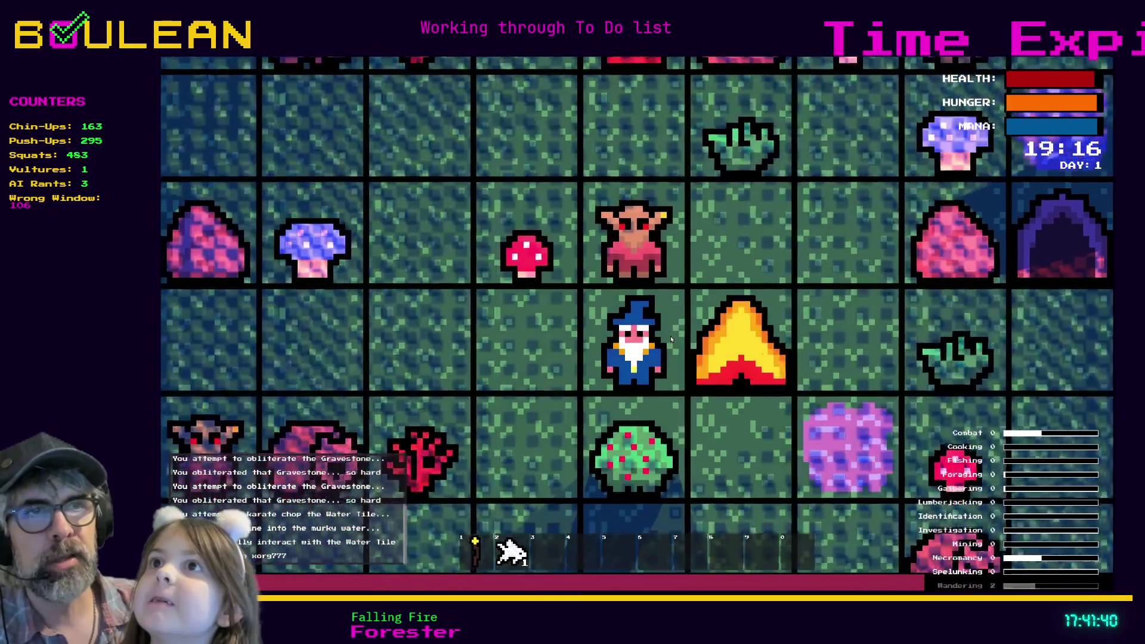
pyautogui.press('Left')
pyautogui.press('Left')
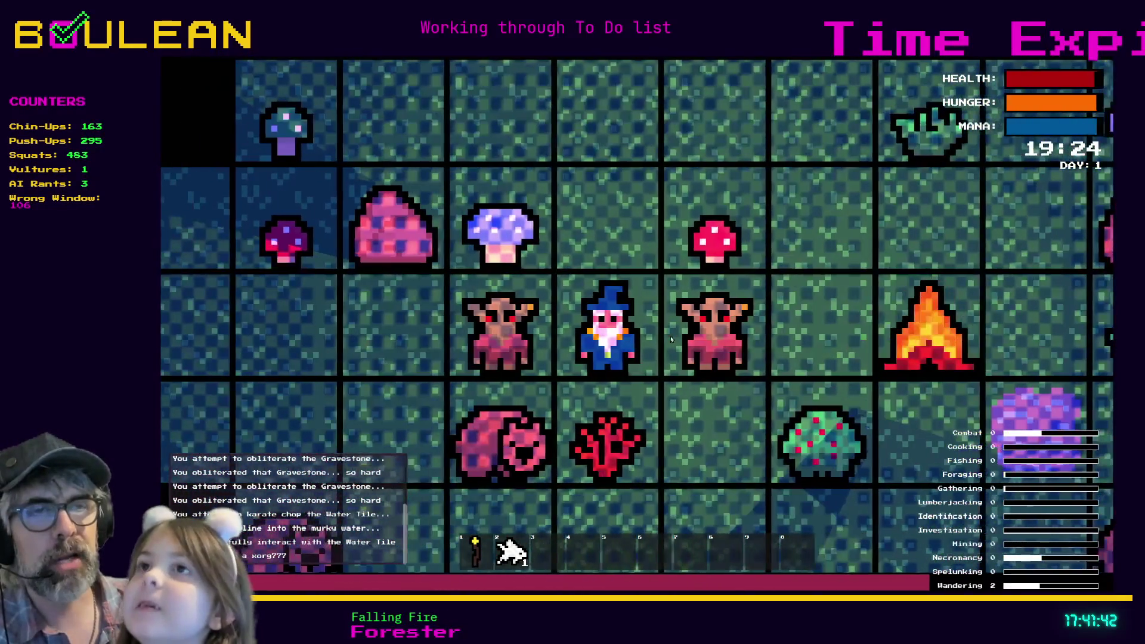
pyautogui.press('Down')
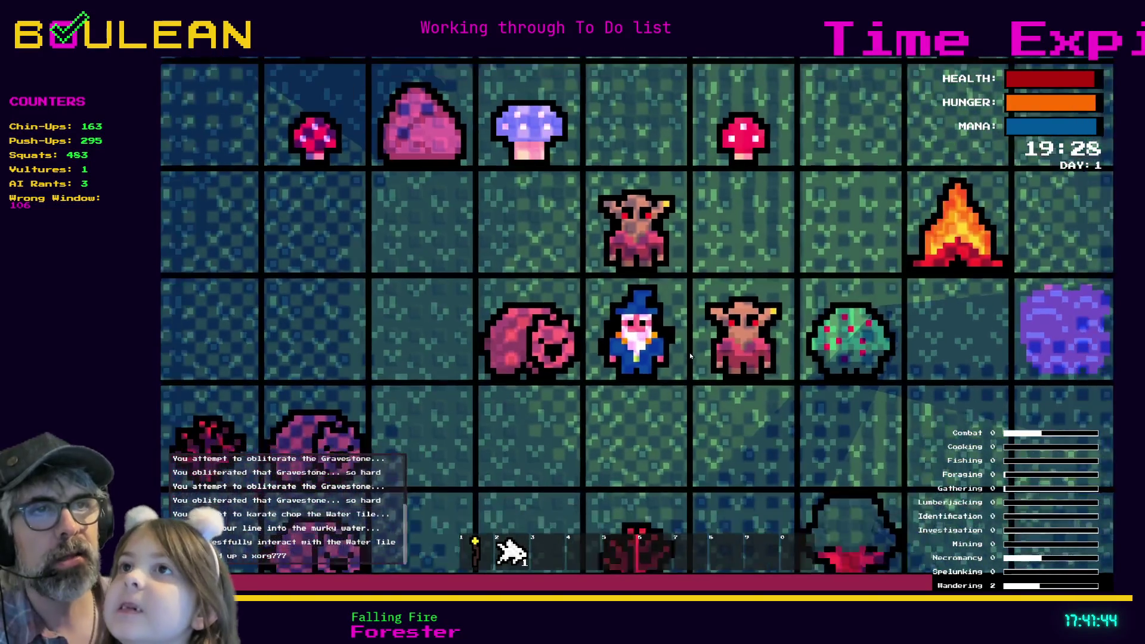
pyautogui.scroll(3, 690, 356)
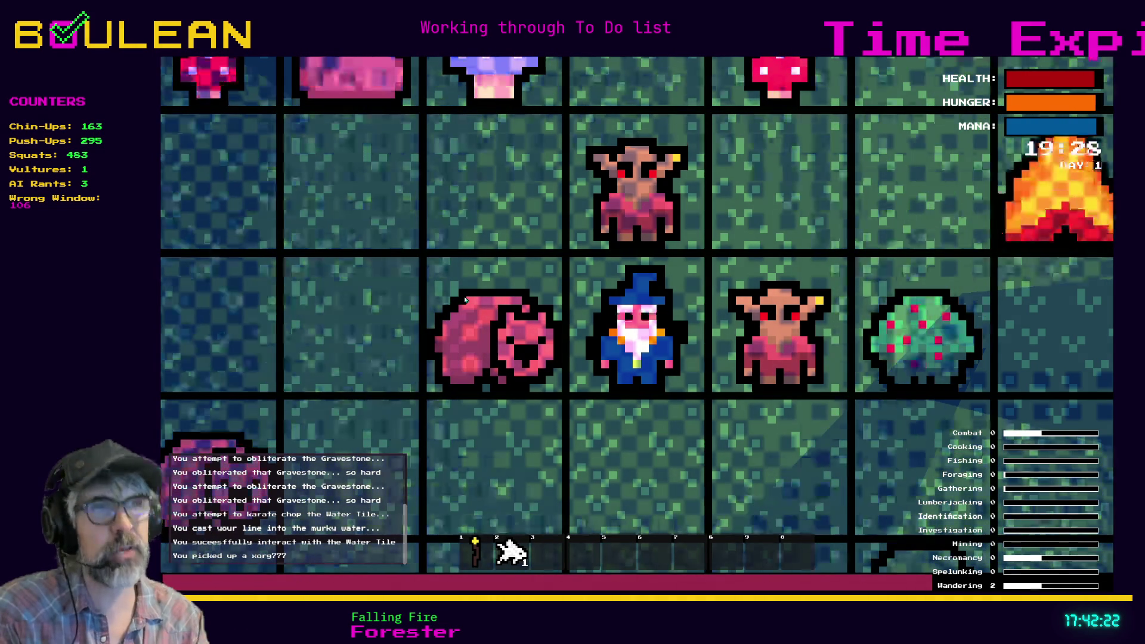
# Step the wizard down one tile, then stop the game to return to enemy.gd
pyautogui.press('Down')
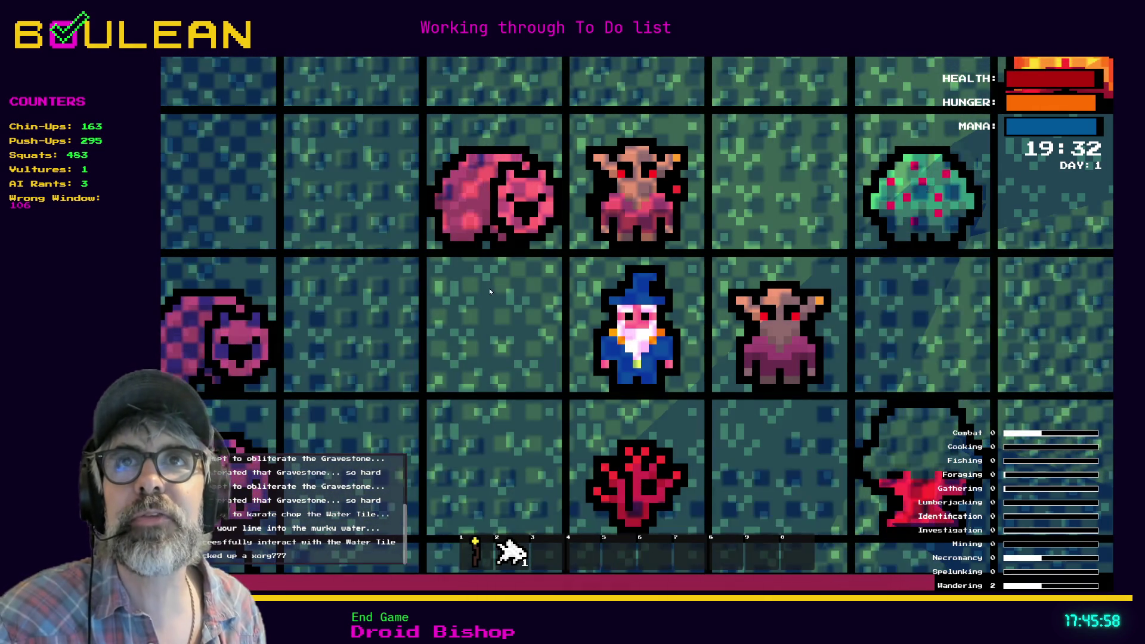
pyautogui.press('Escape')
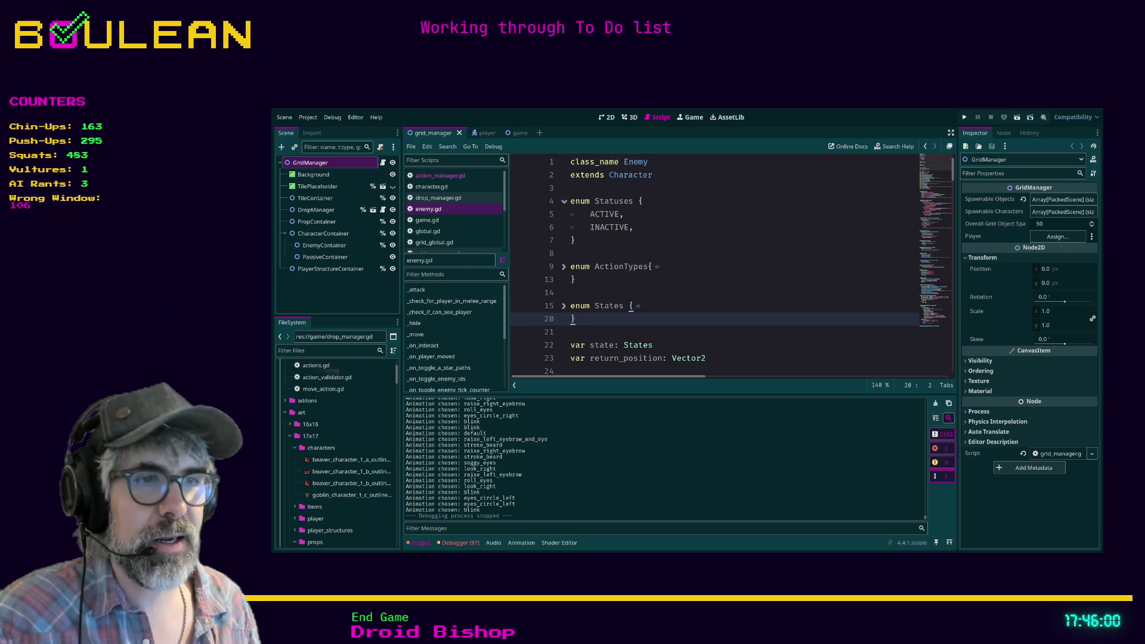
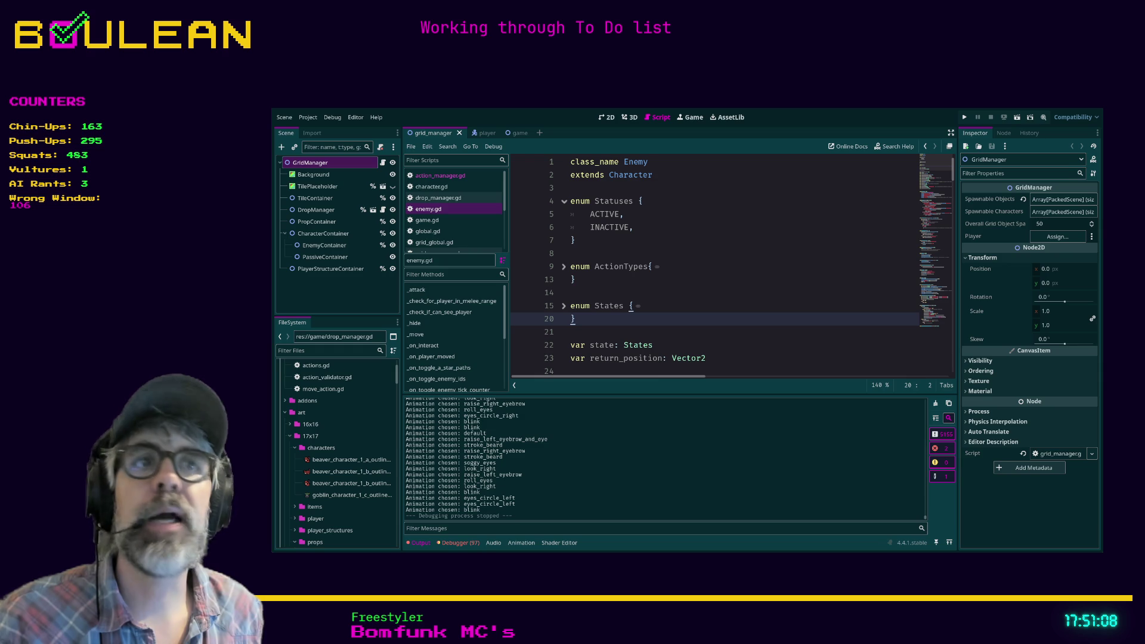
# Save the scene from the script editor and switch to the running tile-map game
pyautogui.click(697, 275)
pyautogui.hotkey('ctrl', 's')
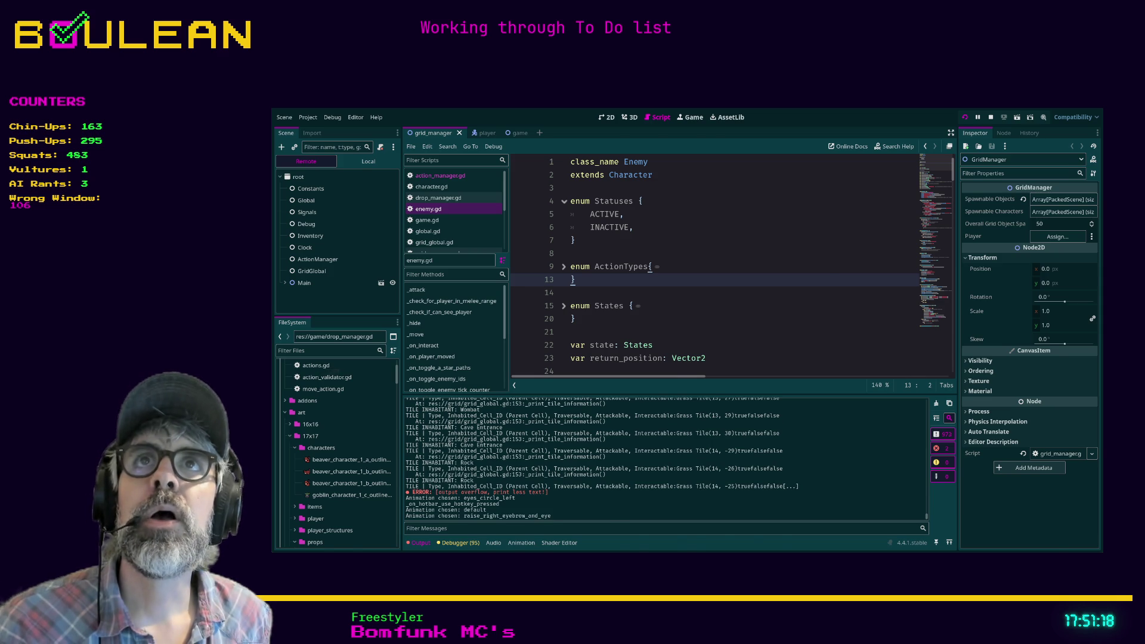
pyautogui.hotkey('alt', 'Tab')
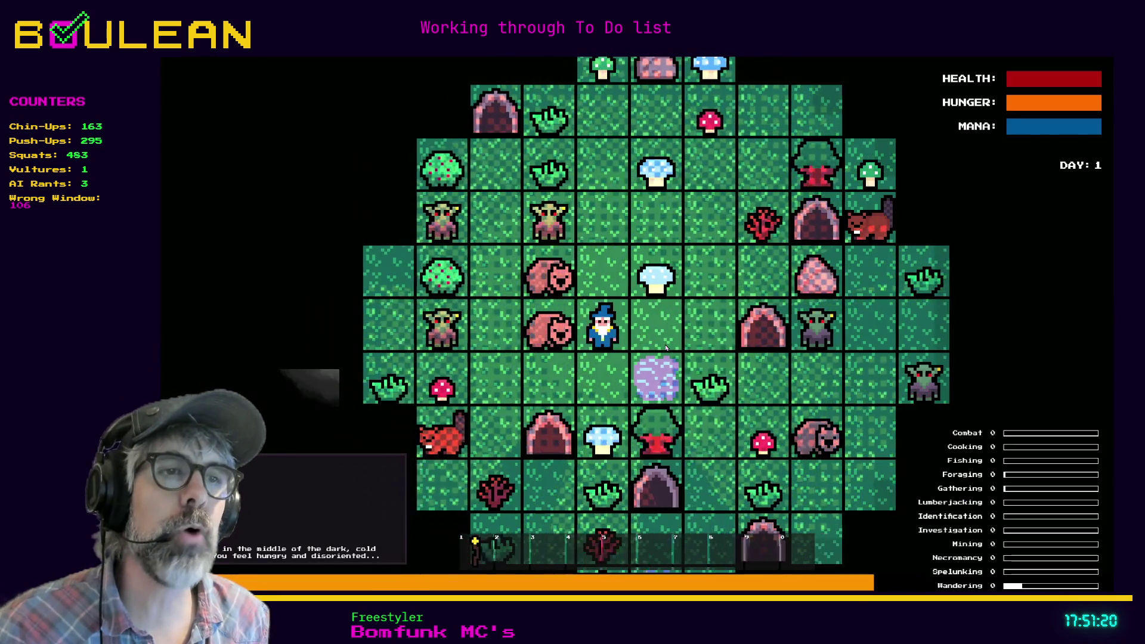
# Step the wizard one tile down in the running game
pyautogui.press('Down')
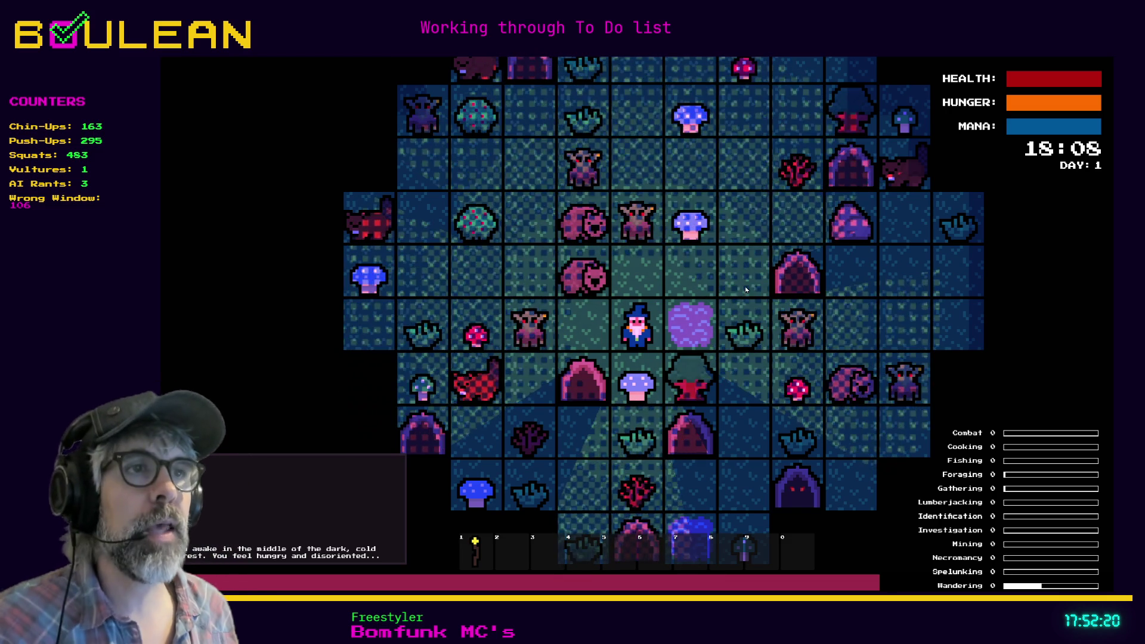
# Craft a Cauldron beside the wizard, then step left and attack the Wombat above
pyautogui.press('c')
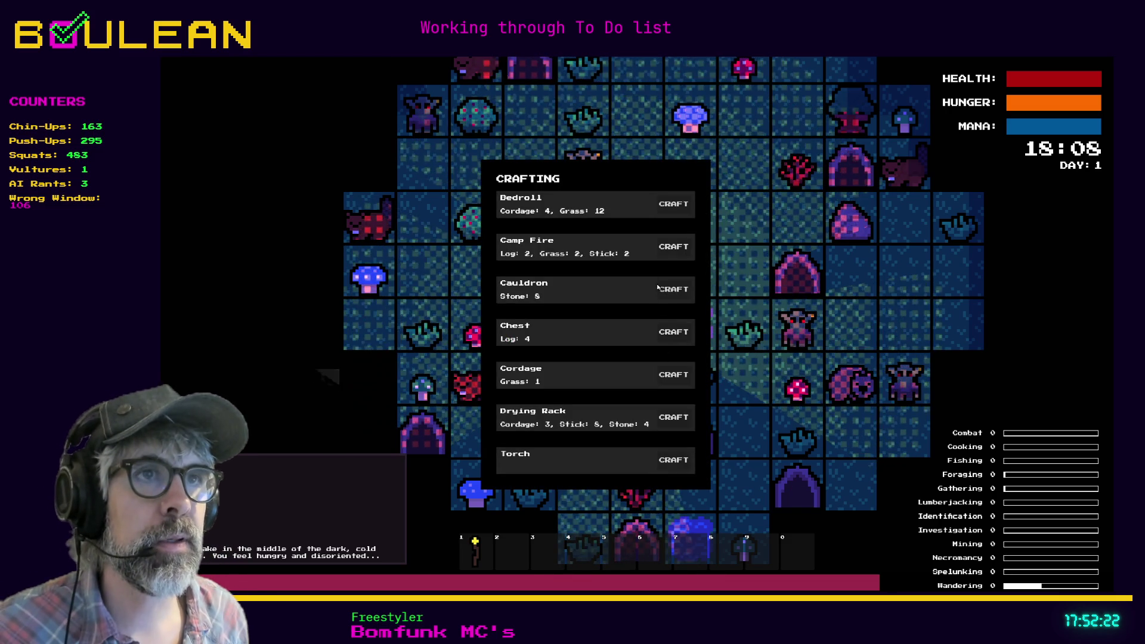
pyautogui.click(659, 289)
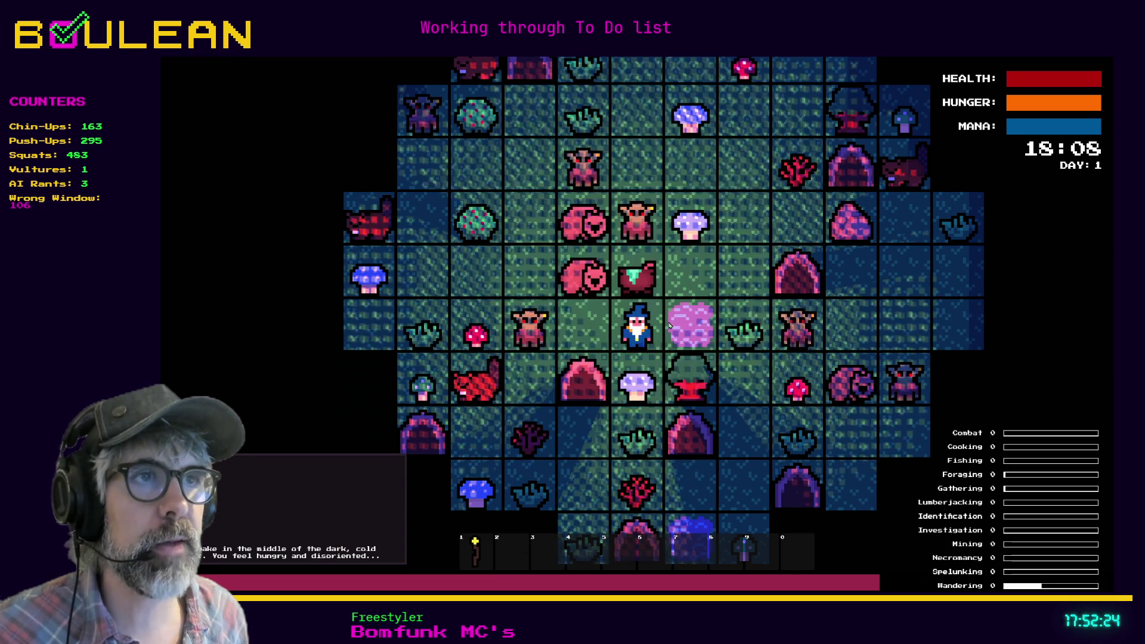
pyautogui.scroll(1, 669, 325)
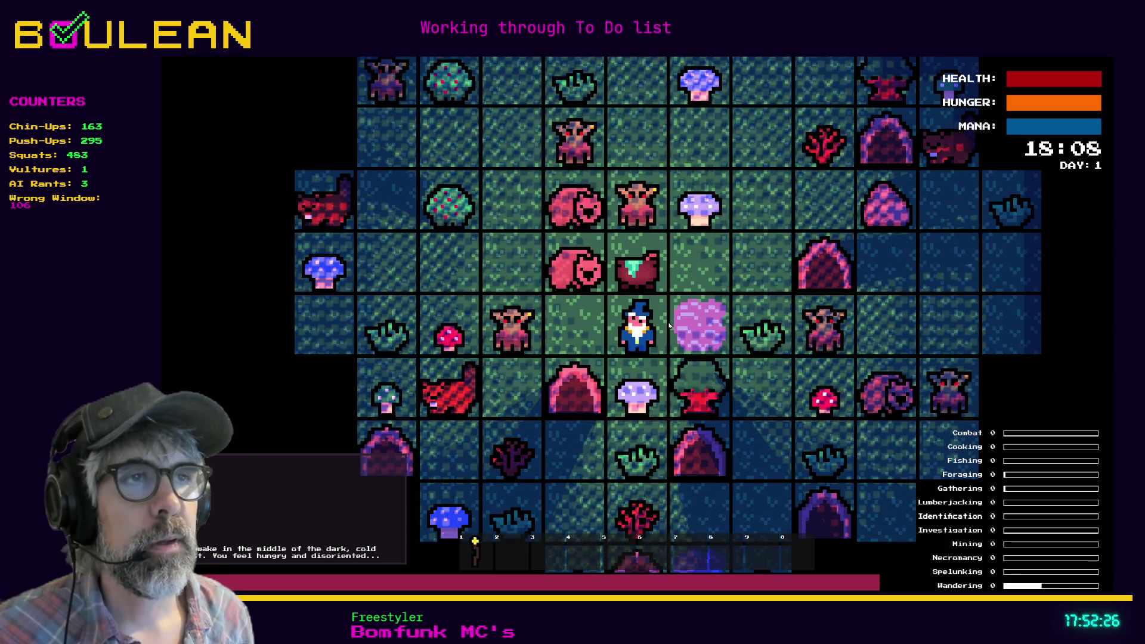
pyautogui.press('Left')
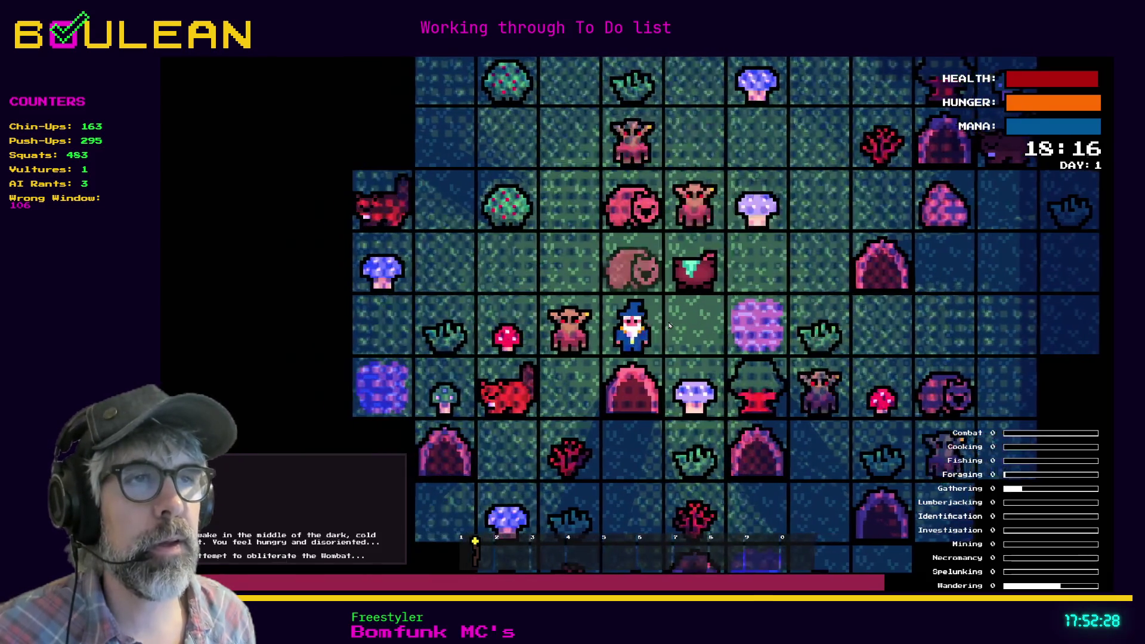
pyautogui.press('Up')
pyautogui.press('Up')
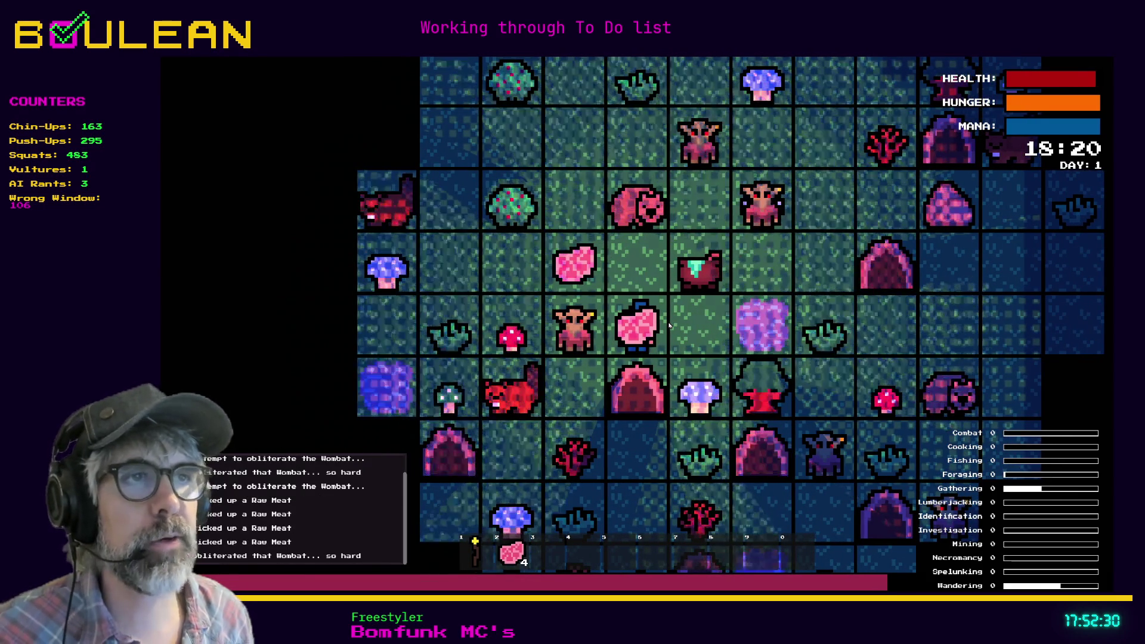
# Craft a Drying Rack and place it above the wizard
pyautogui.press('c')
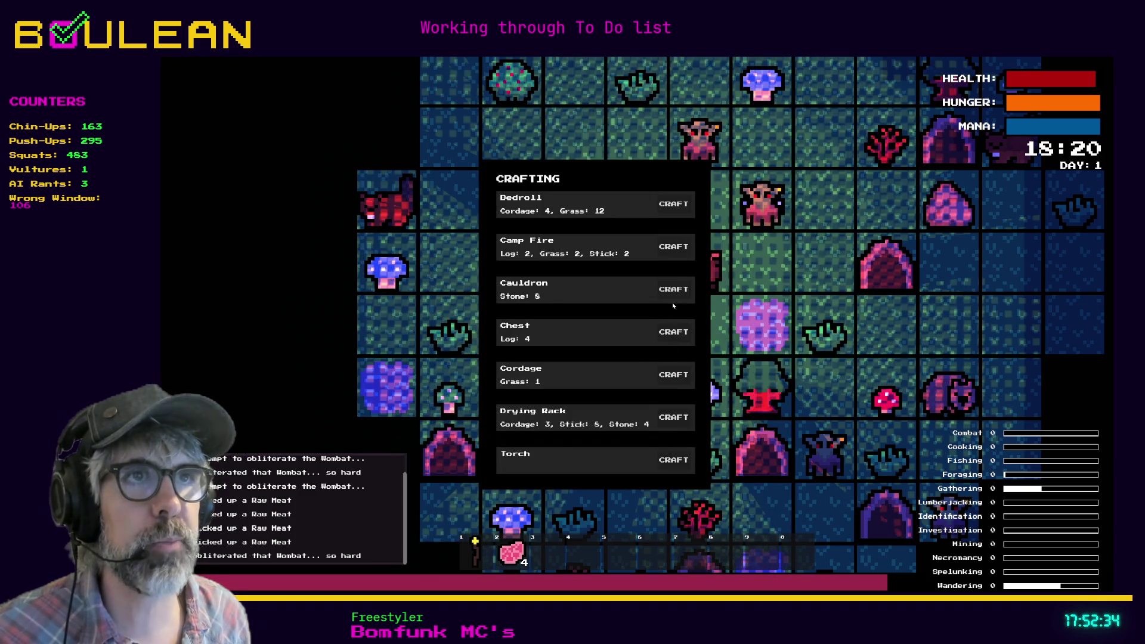
pyautogui.click(673, 419)
pyautogui.press('3')
pyautogui.press('Up')
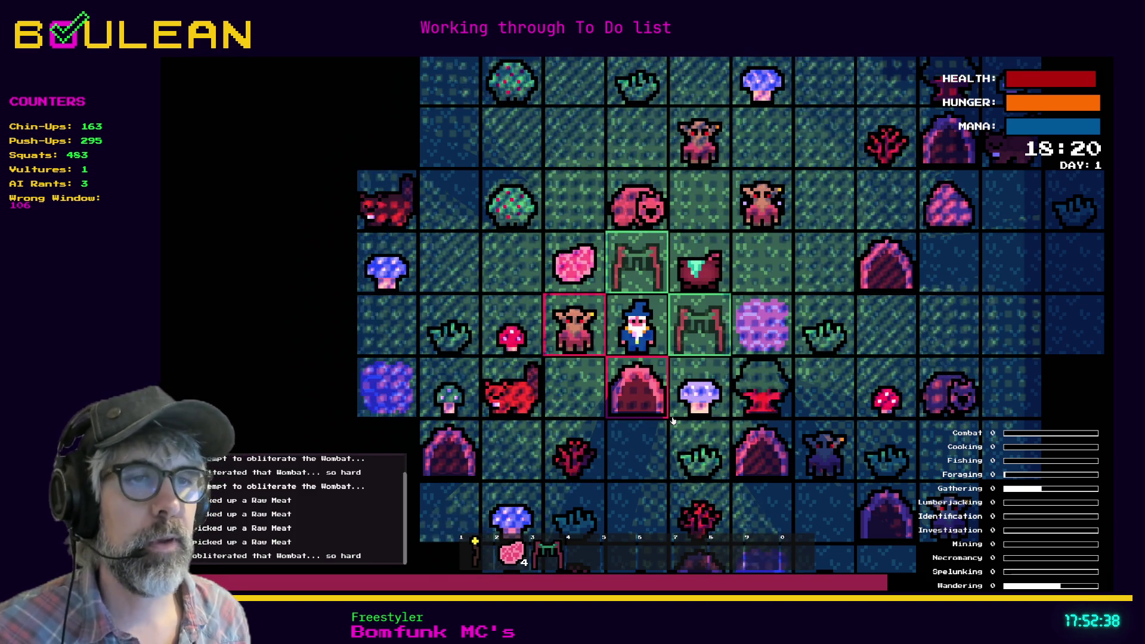
# Put two Raw Meat on the Drying Rack and one Raw Meat in the Cauldron
pyautogui.press('2')
pyautogui.press('Up')
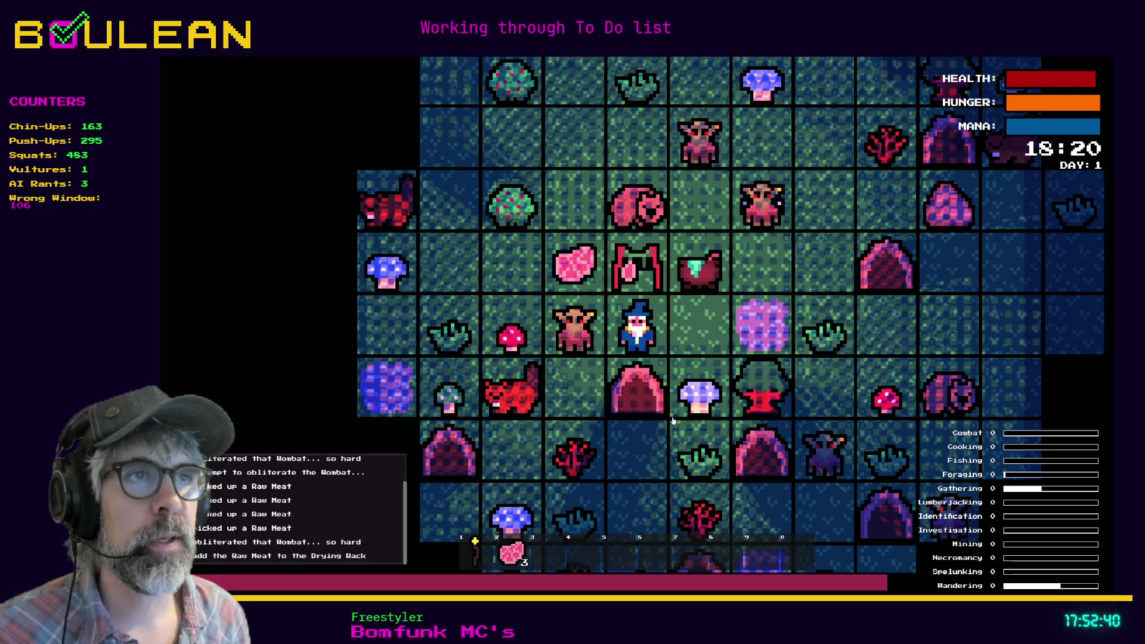
pyautogui.press('Up')
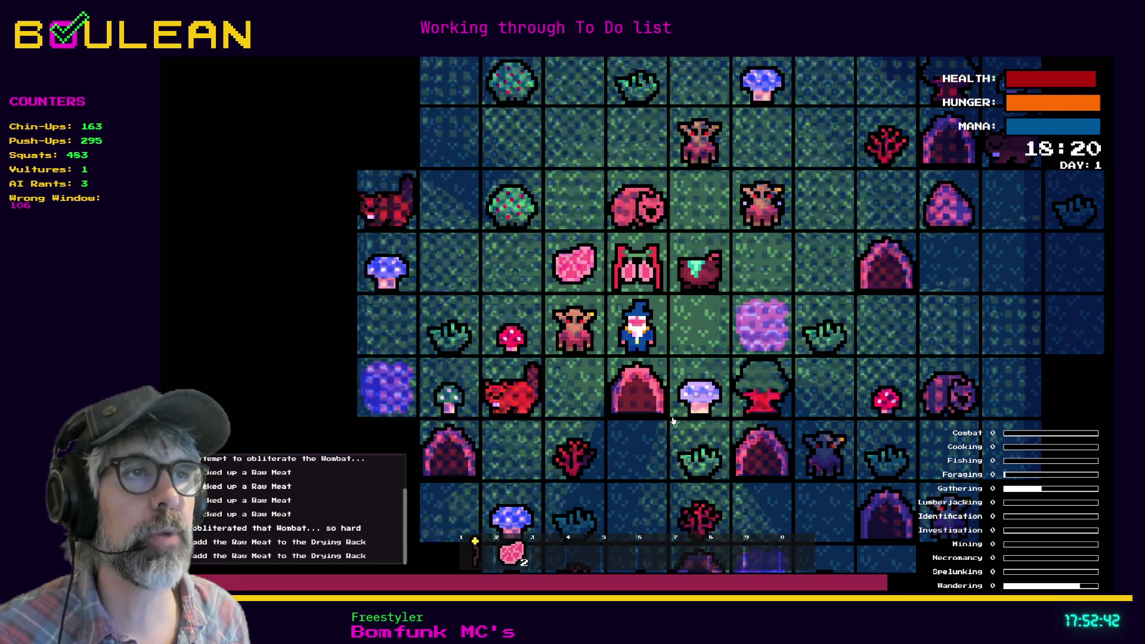
pyautogui.press('Right')
pyautogui.press('Up')
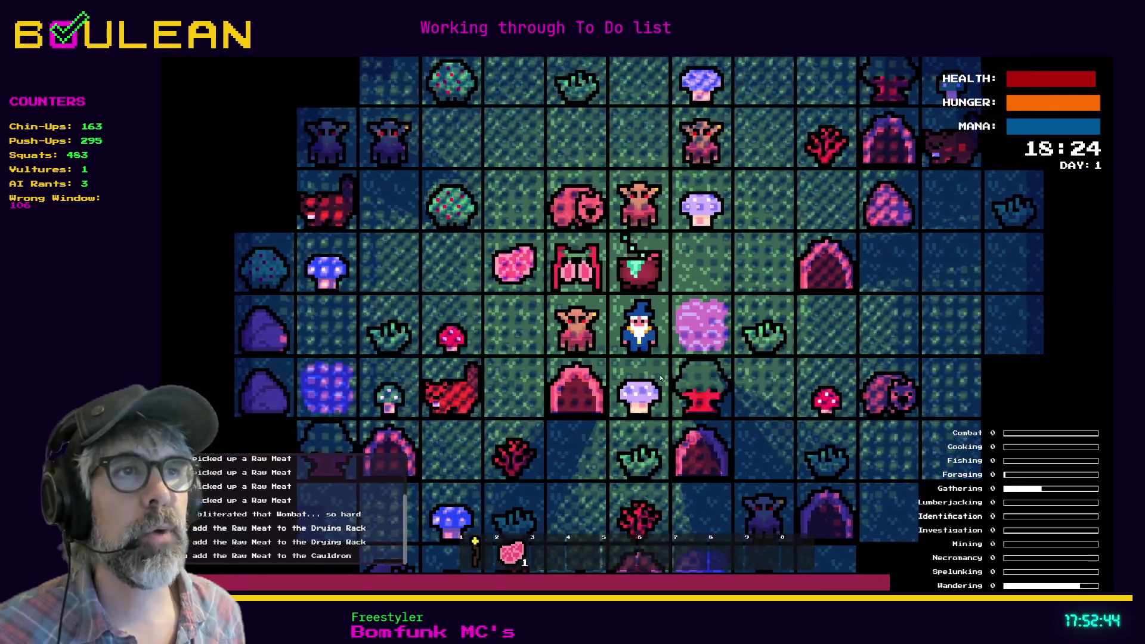
pyautogui.scroll(3, 646, 353)
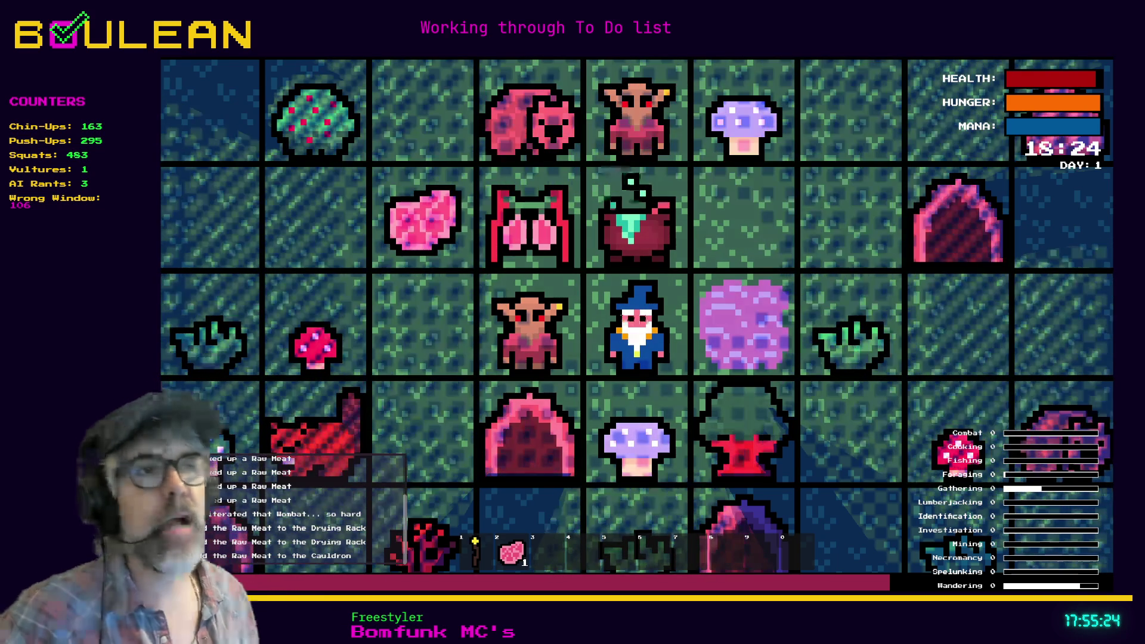
pyautogui.scroll(2, 637, 325)
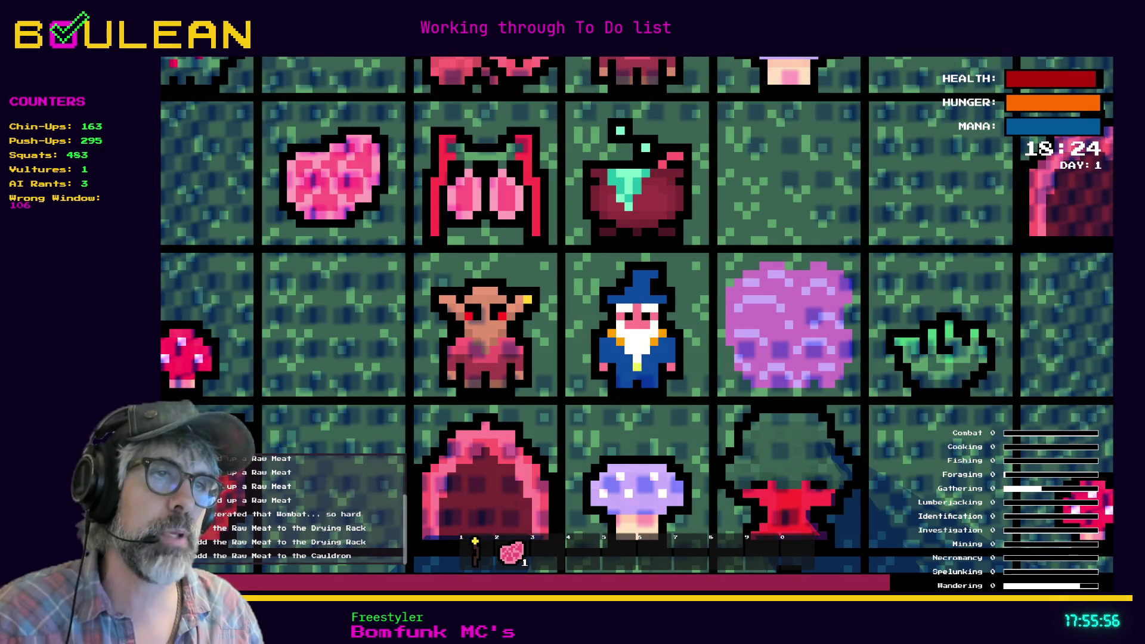
# Zoom the game view in and out to survey the map around the wizard
pyautogui.scroll(1, 637, 325)
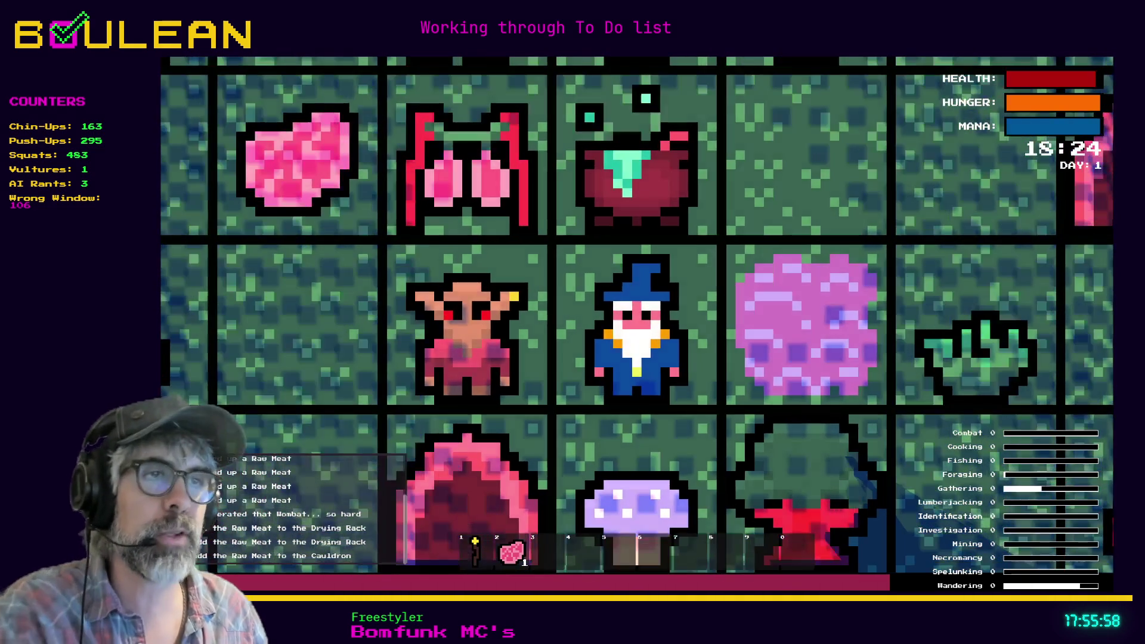
pyautogui.scroll(-1, 637, 325)
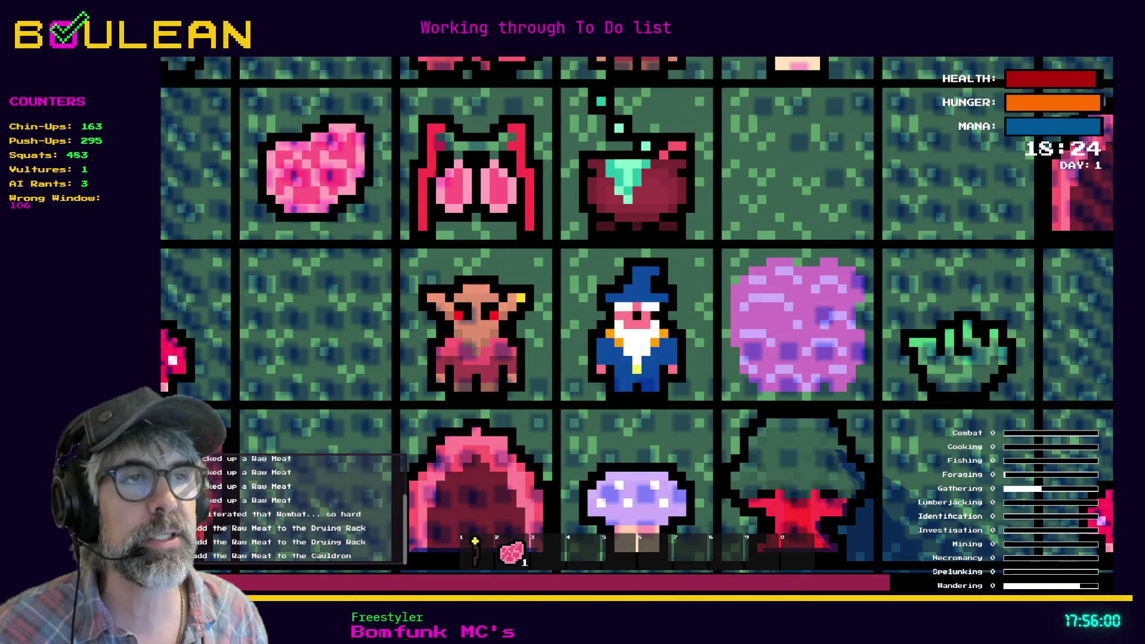
pyautogui.scroll(-1, 637, 325)
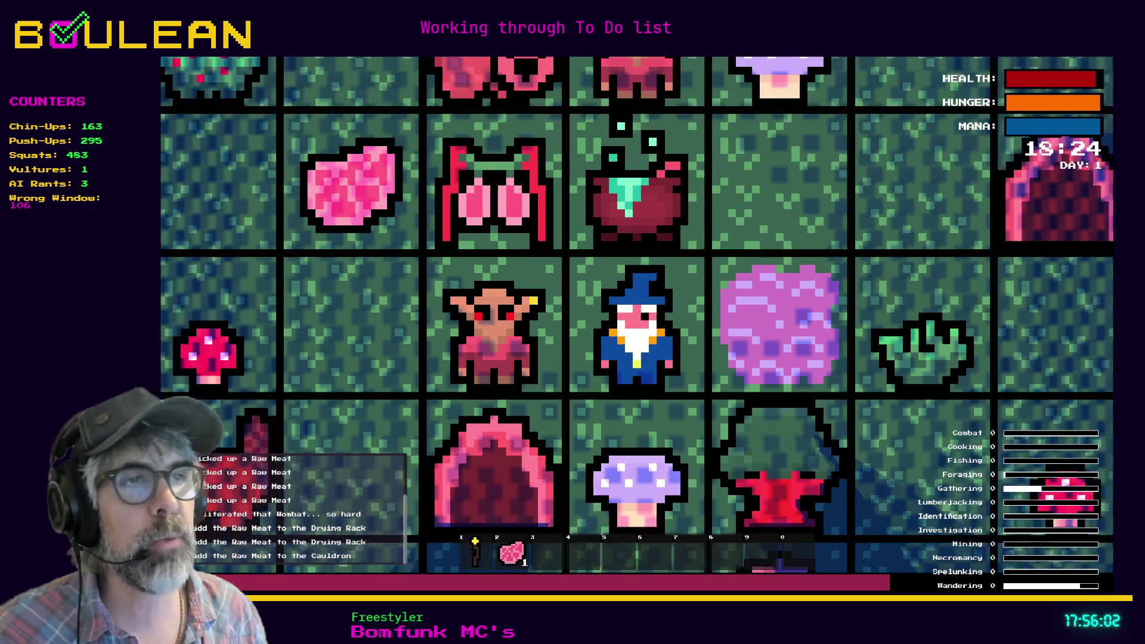
pyautogui.scroll(2, 637, 325)
pyautogui.scroll(1, 637, 325)
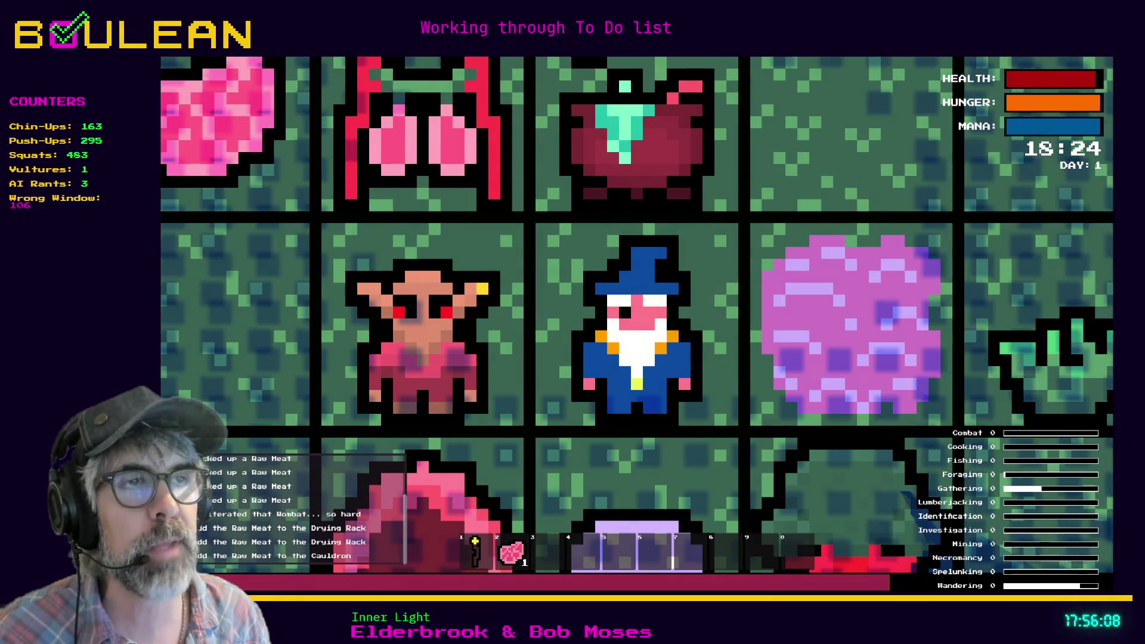
pyautogui.scroll(-1, 636, 325)
pyautogui.scroll(-2, 636, 325)
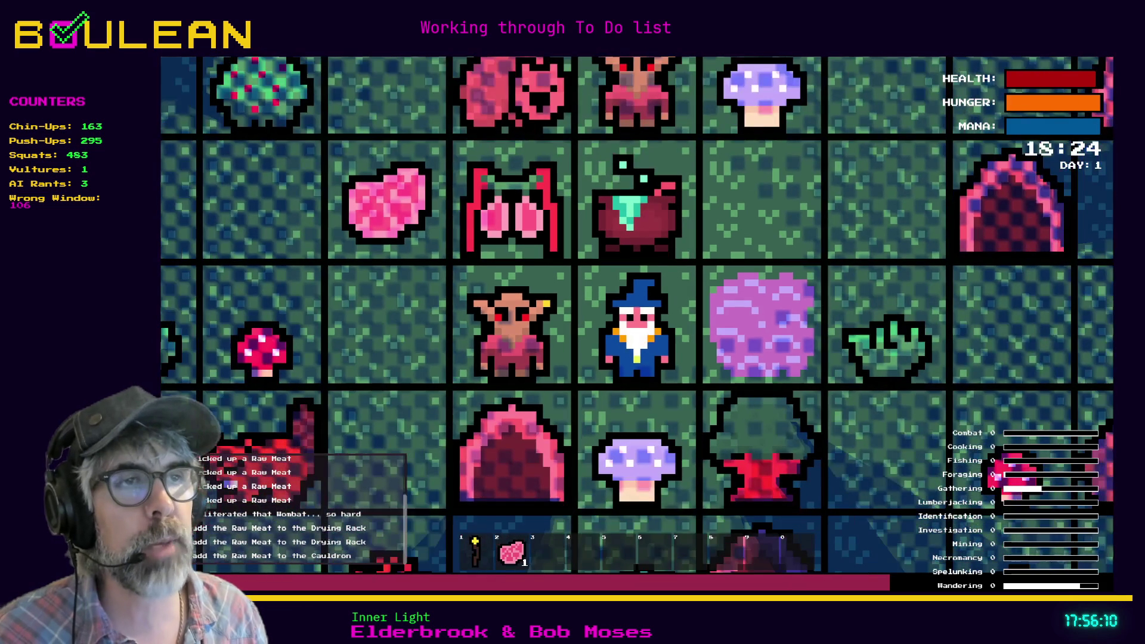
pyautogui.scroll(1, 637, 325)
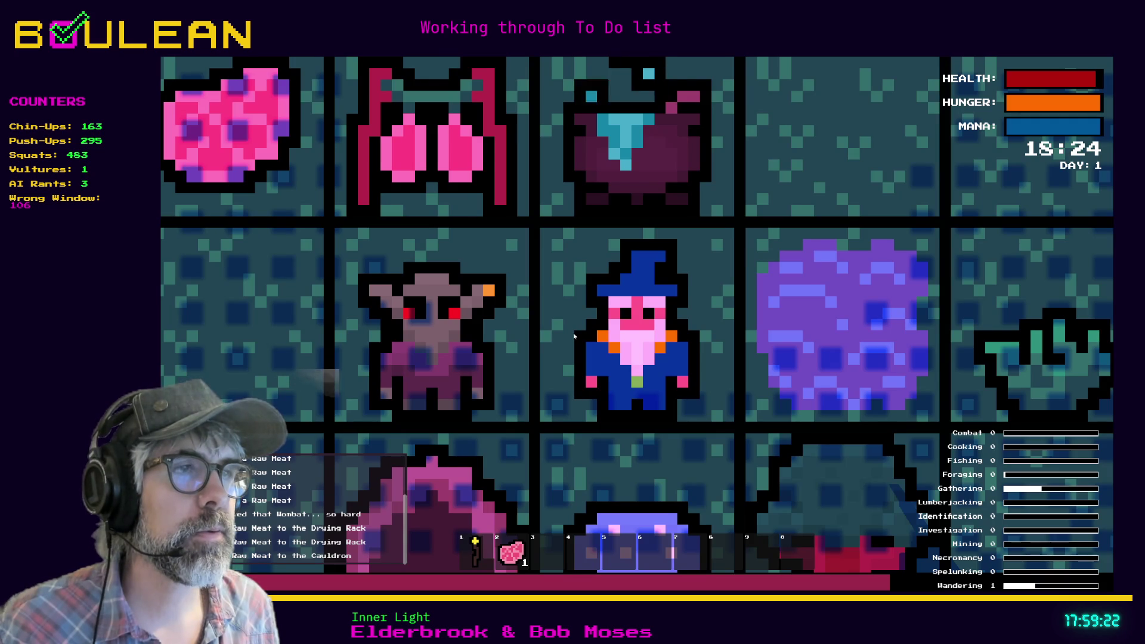
# Walk the wizard east, north, then east again and bring up the crafting recipes
pyautogui.press('Right')
pyautogui.press('Up')
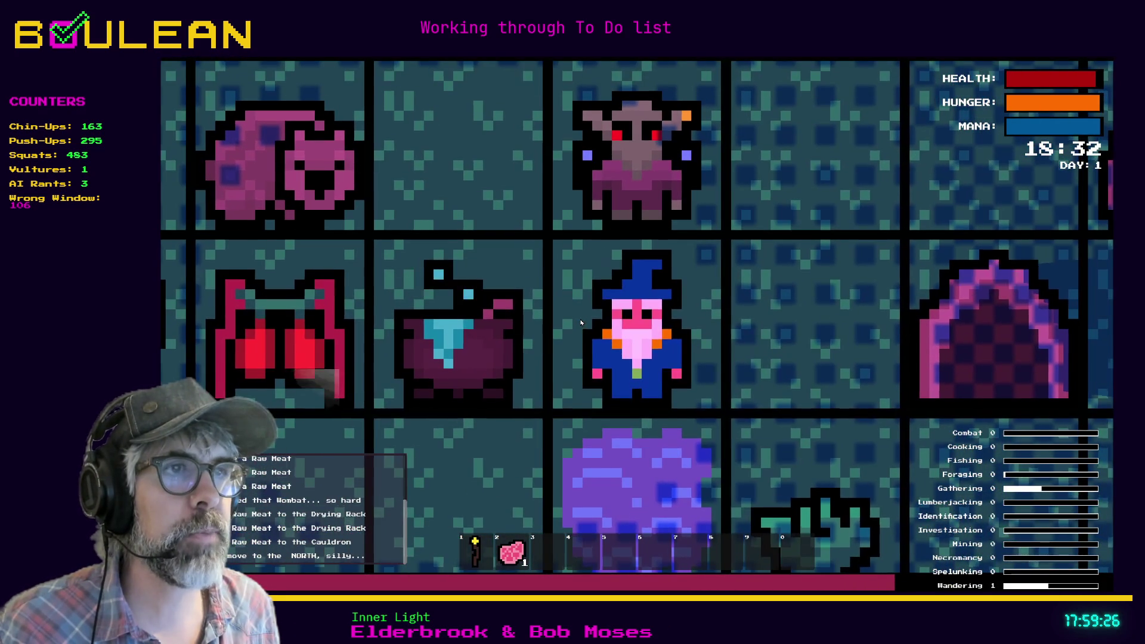
pyautogui.press('Right')
pyautogui.press('c')
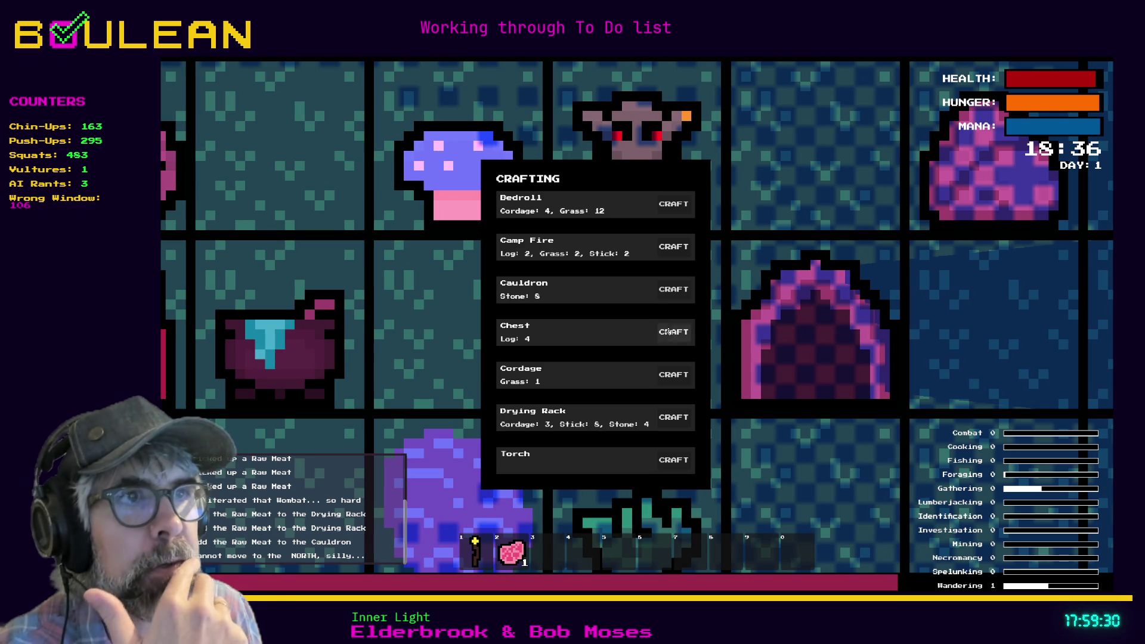
# Close Crafting, show the debug options and advance the clock twice by 2h into night
pyautogui.press('c')
pyautogui.press('`')
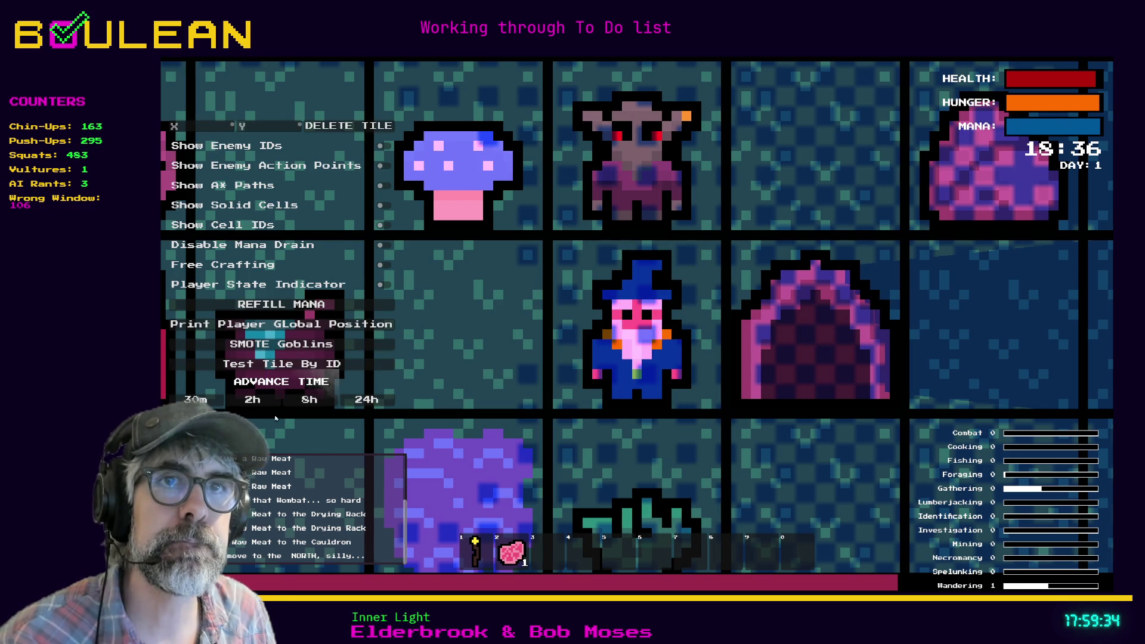
pyautogui.click(260, 405)
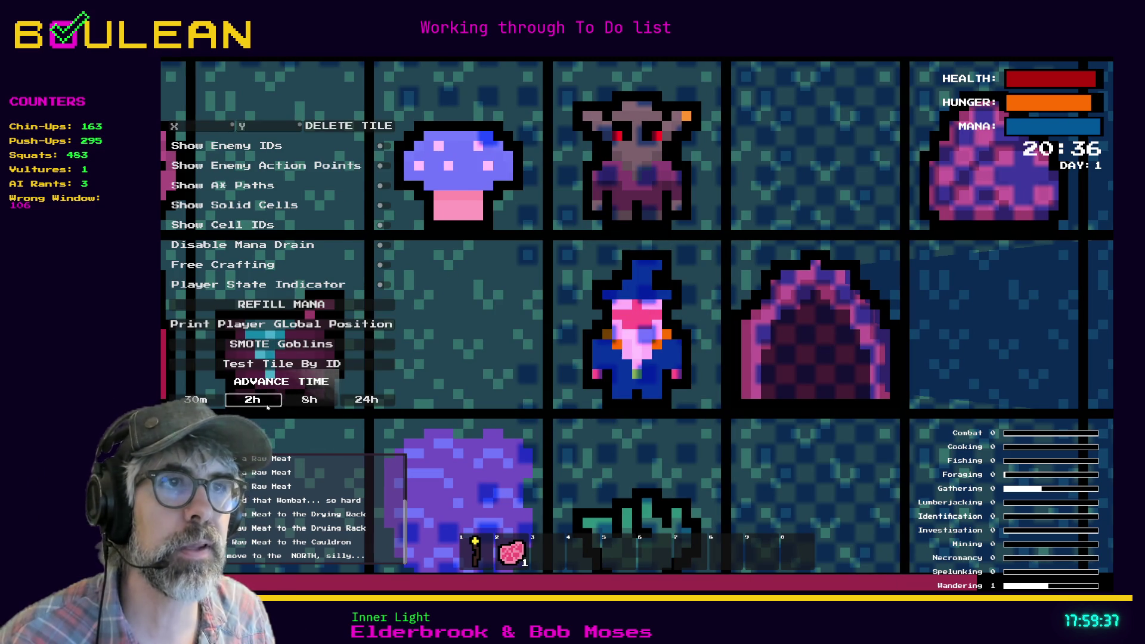
pyautogui.click(268, 407)
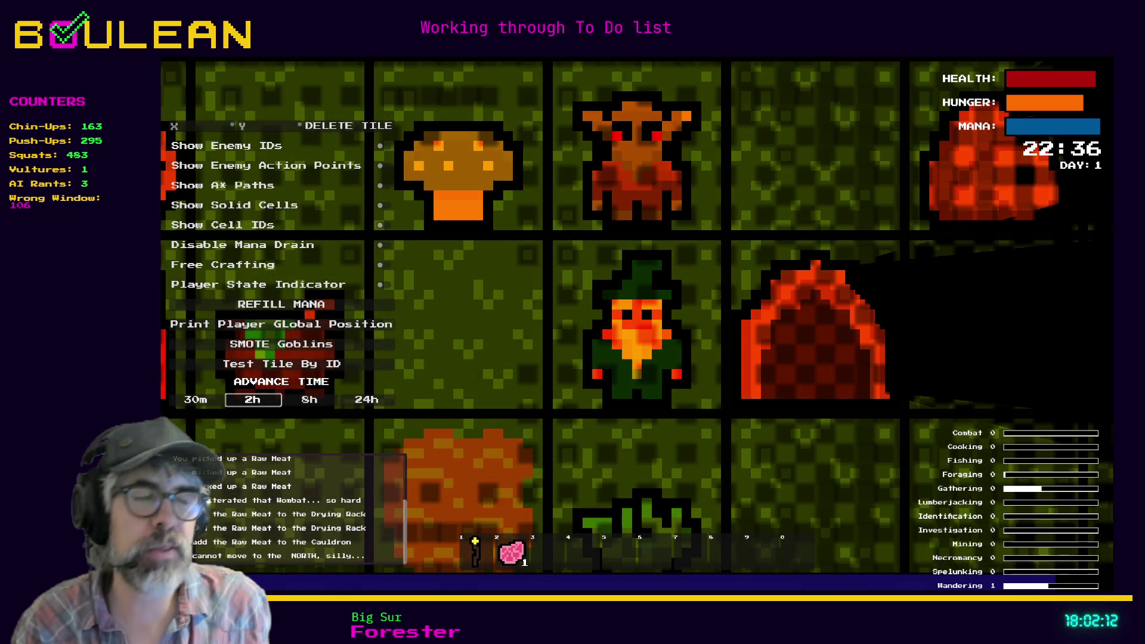
# Stop the running game with F8 to return to the script editor
pyautogui.scroll(-1, 636, 316)
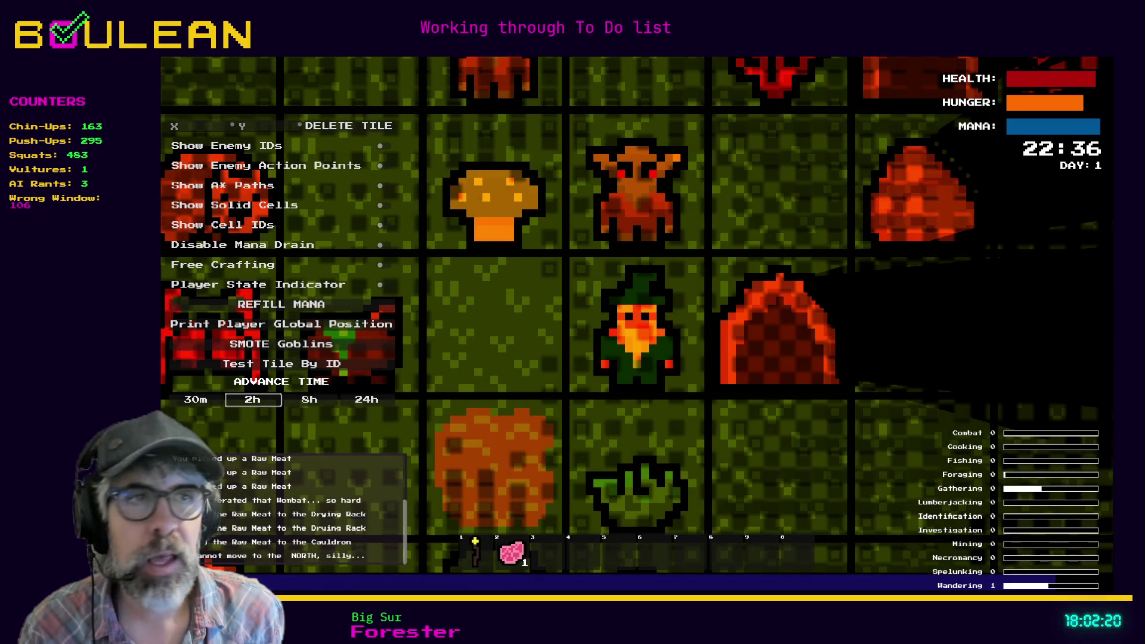
pyautogui.press('F8')
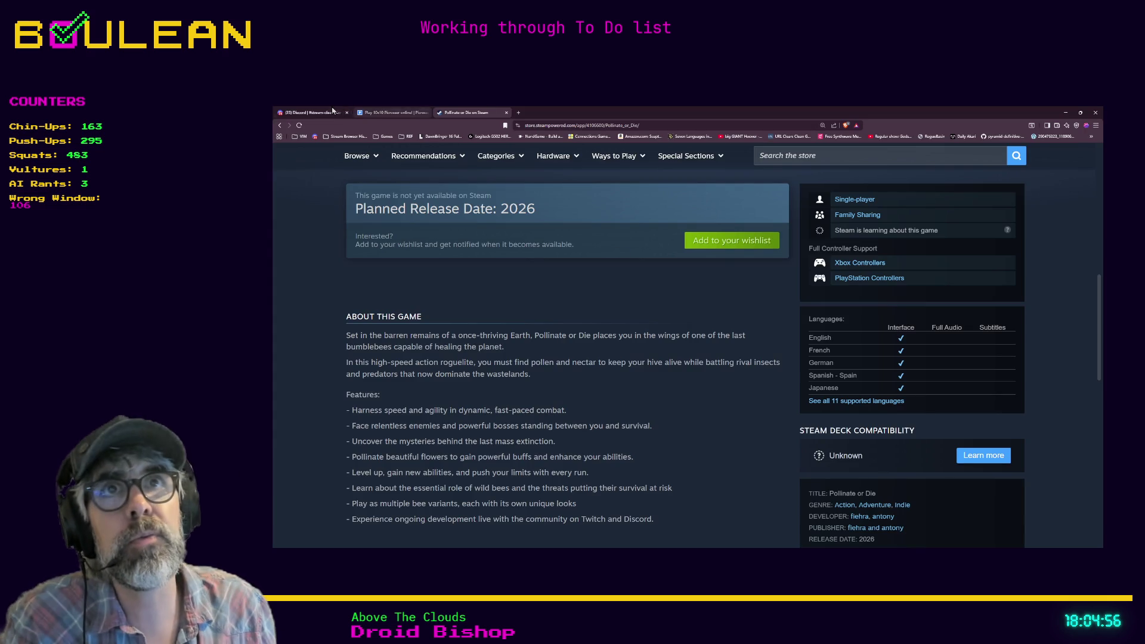
# Copy the HashMaps & Dictionaries YouTube link from the dictionaries post in #dev-general-chat
pyautogui.click(319, 112)
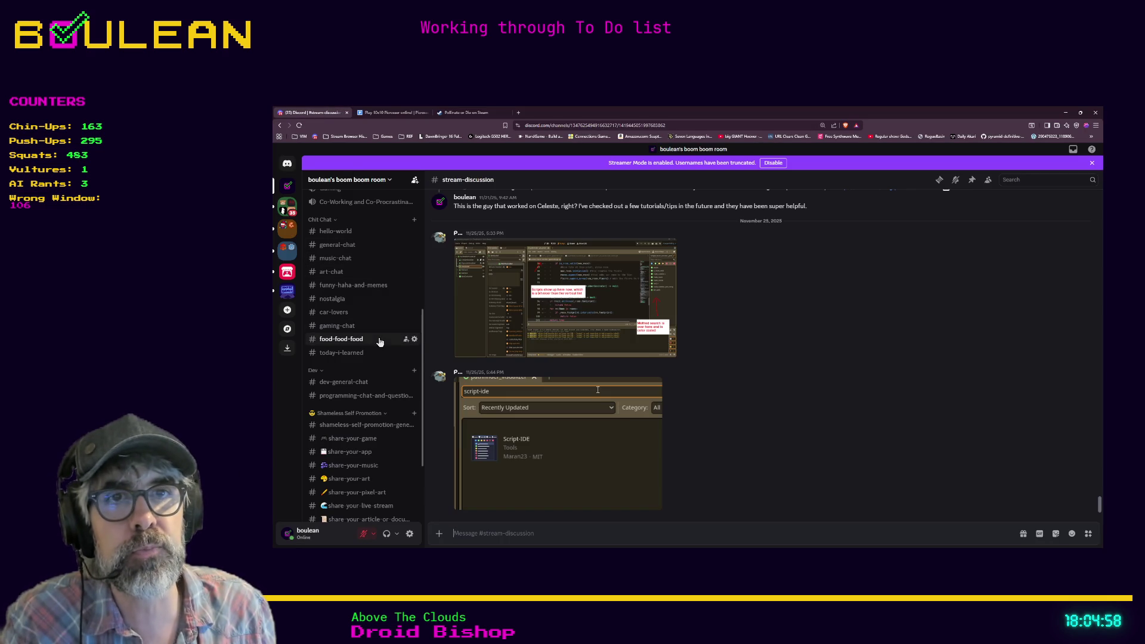
pyautogui.click(394, 382)
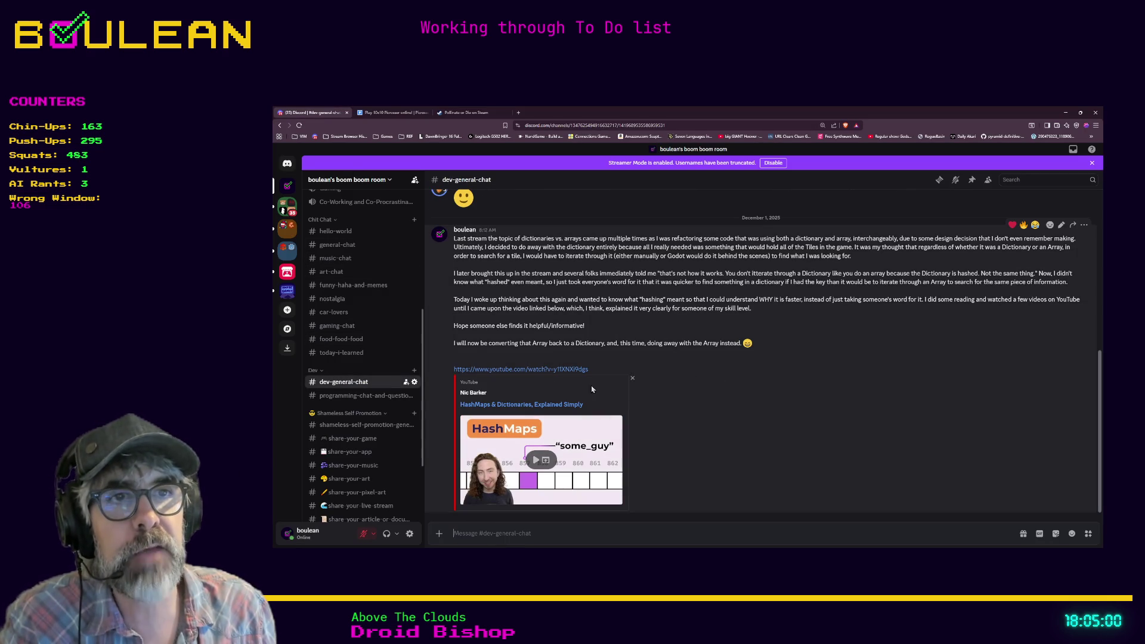
pyautogui.rightClick(536, 372)
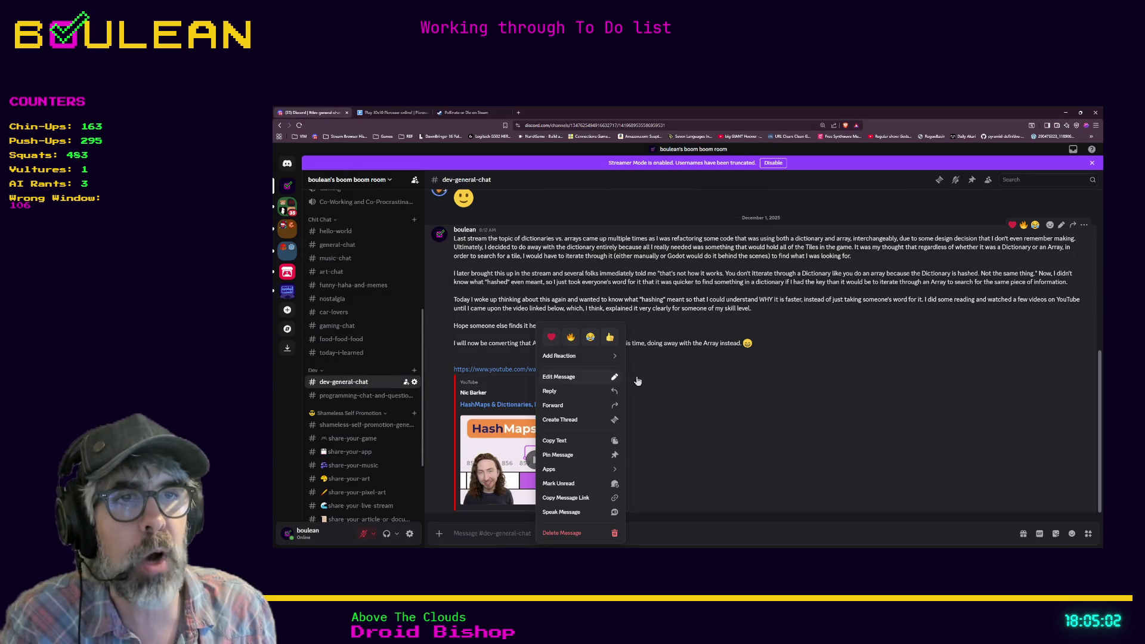
pyautogui.click(581, 439)
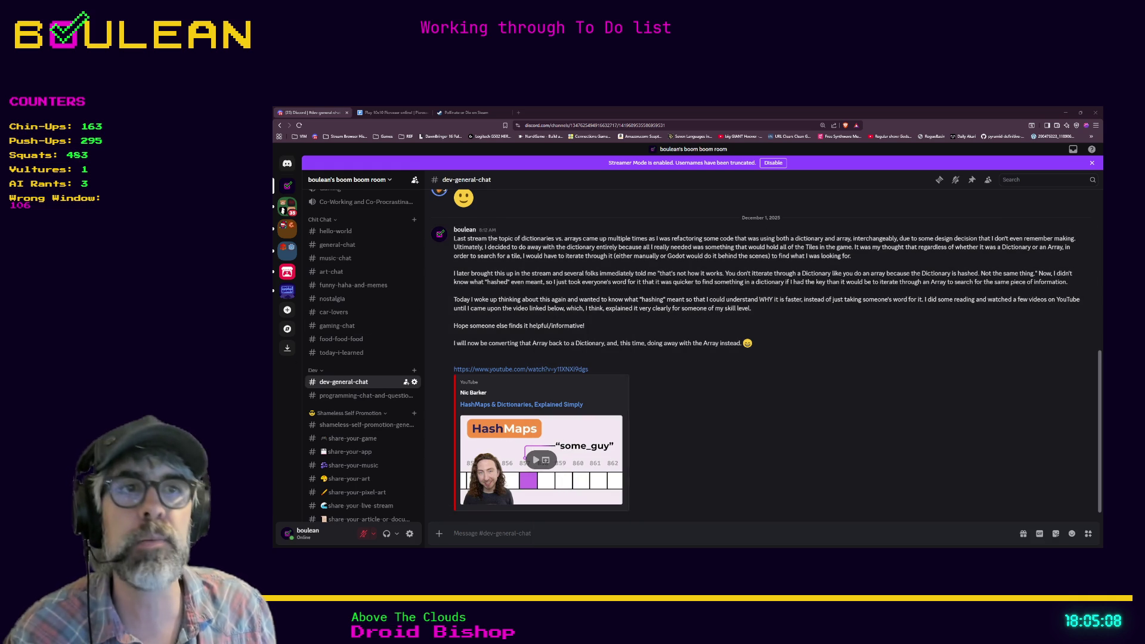
pyautogui.moveTo(589, 369); pyautogui.dragTo(453, 374)
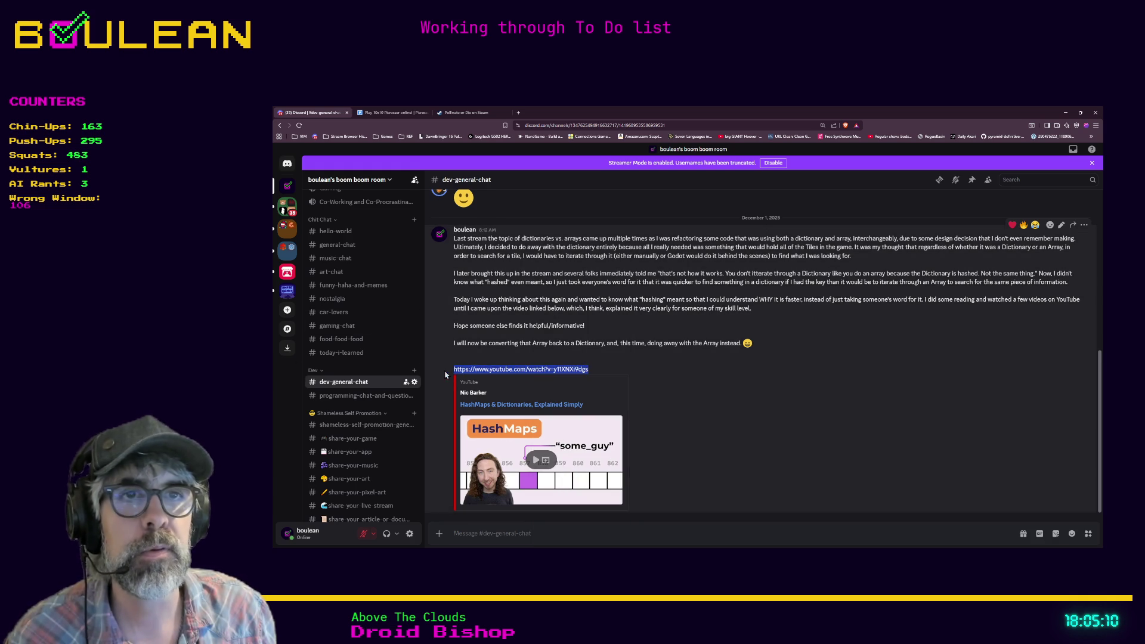
pyautogui.hotkey('alt', 'Tab')
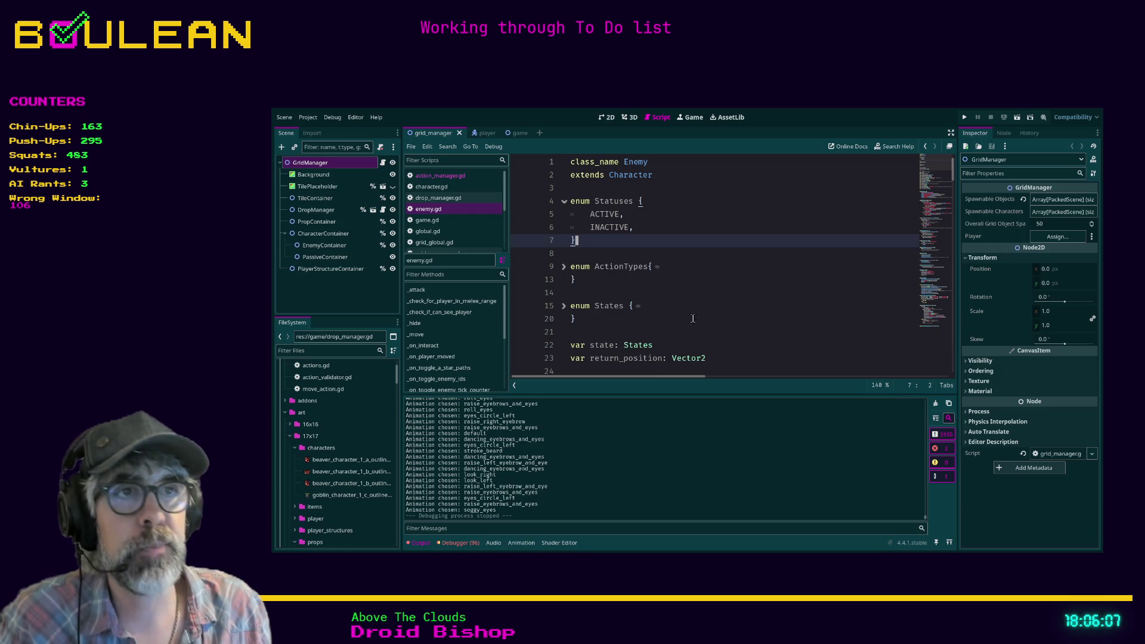
# Place the cursor on empty line 14 of enemy.gd
pyautogui.click(700, 298)
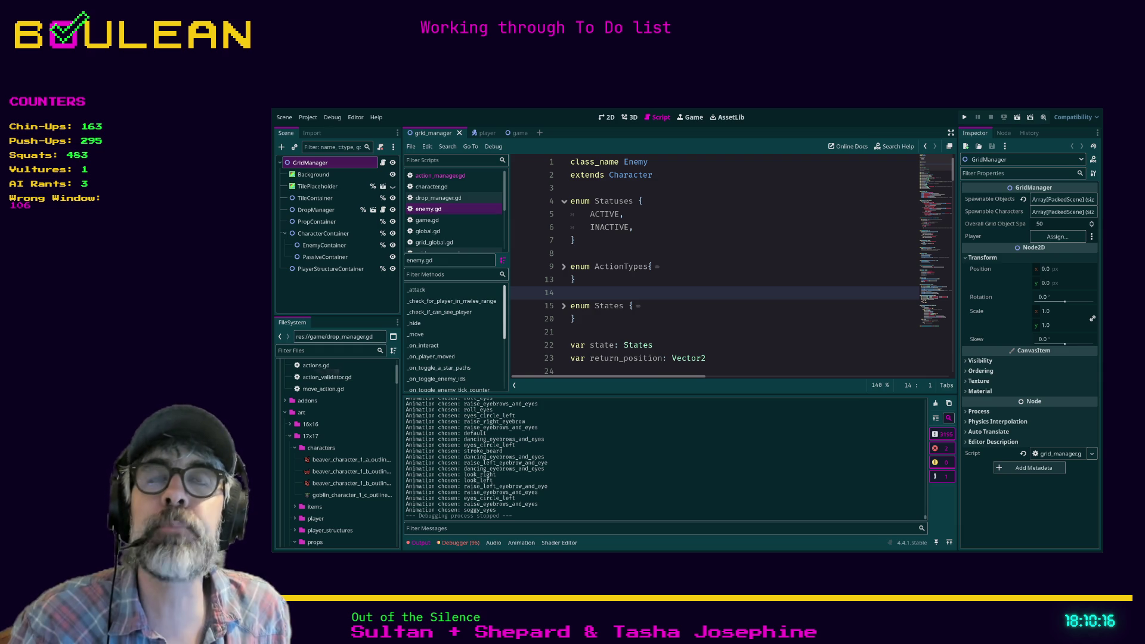
# Focus the enemy.gd code, then save the scene and run the game with F5
pyautogui.click(709, 311)
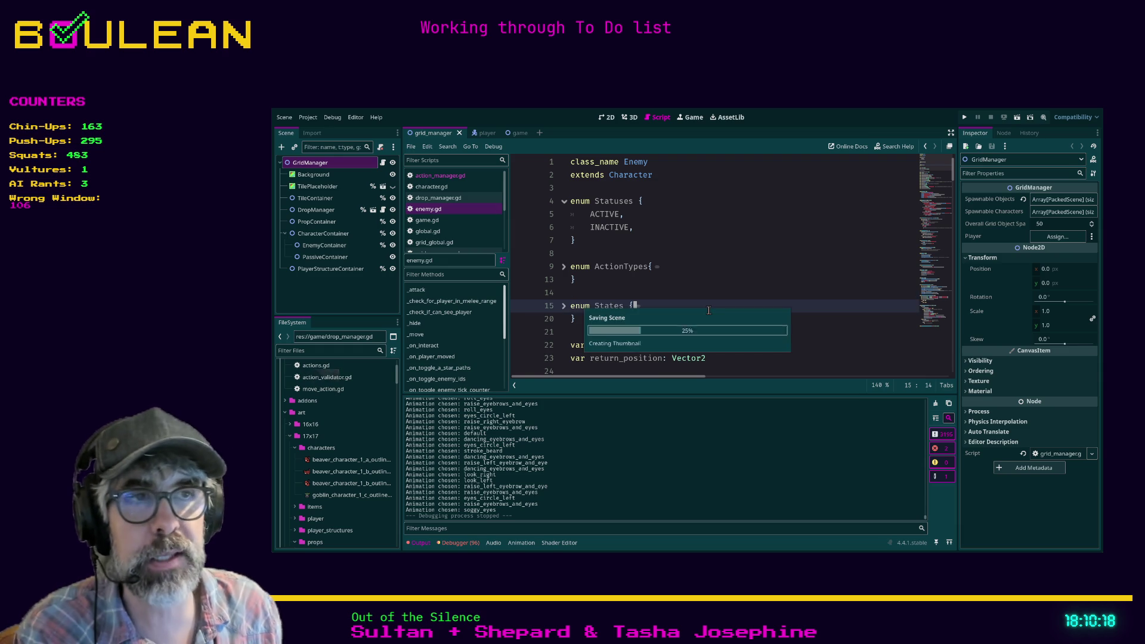
pyautogui.press('F5')
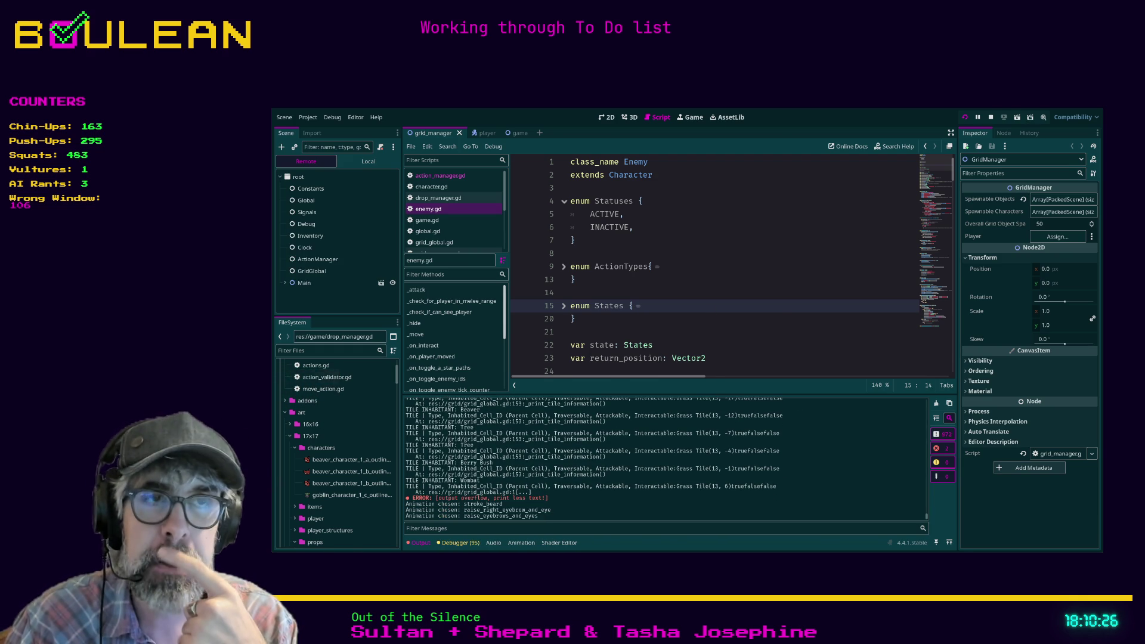
# Bring the running game window to the front
pyautogui.hotkey('alt', 'Tab')
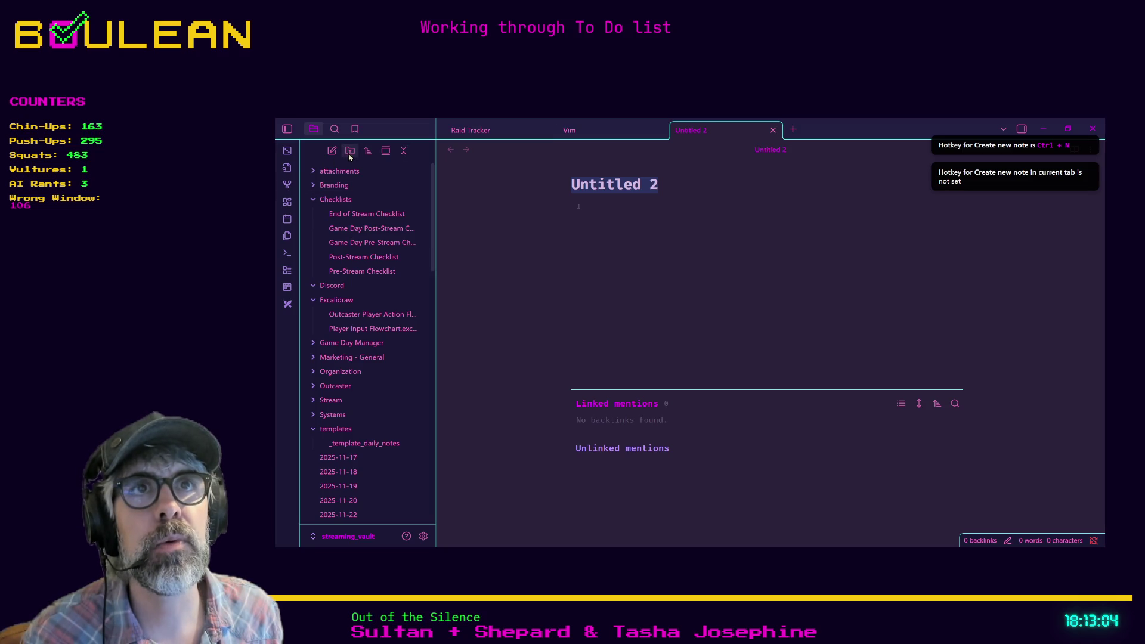
# Create a new Excalidraw drawing inside the Branding folder of the Obsidian vault
pyautogui.click(404, 151)
pyautogui.click(405, 152)
pyautogui.rightClick(409, 303)
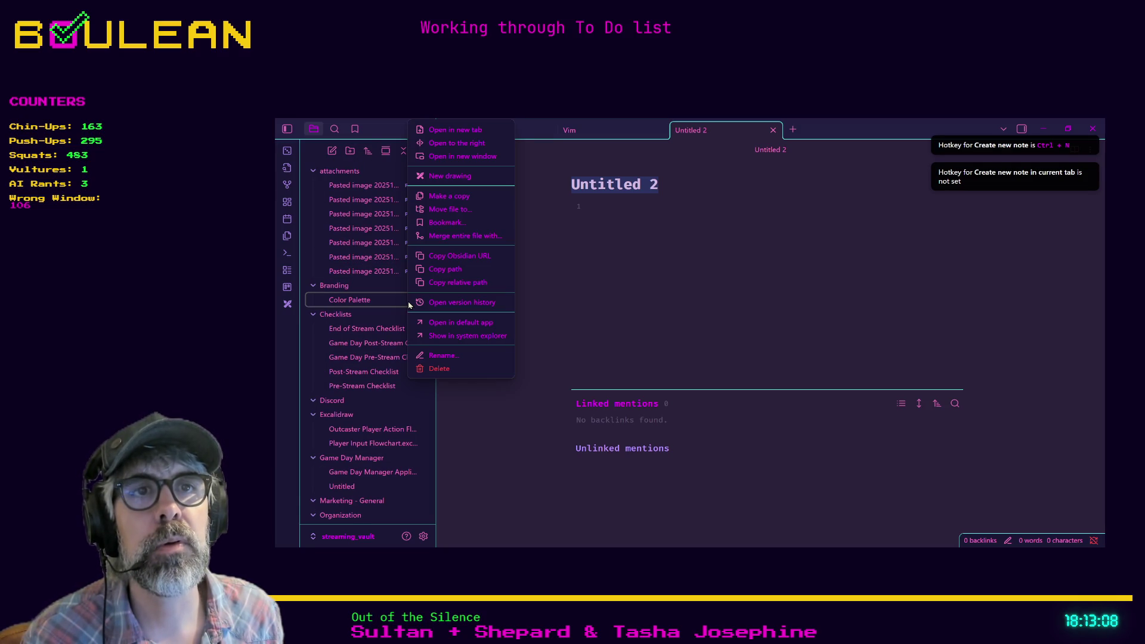
pyautogui.click(450, 176)
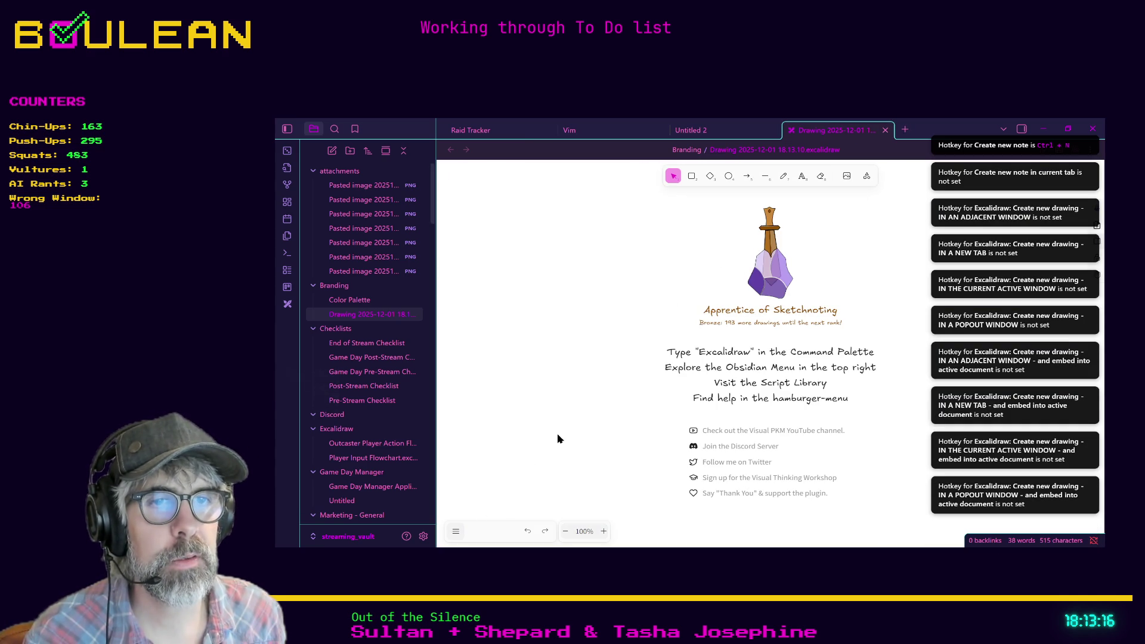
# Switch the new drawing's canvas to dark mode with Shift+Alt+D
pyautogui.click(456, 533)
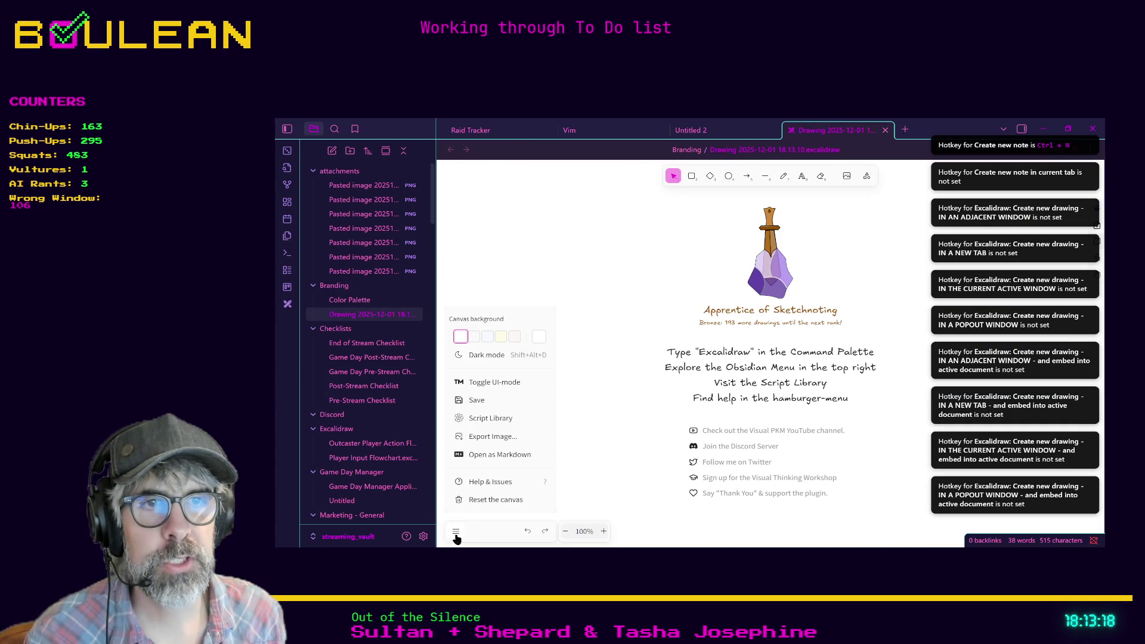
pyautogui.click(605, 374)
pyautogui.hotkey('alt', 'shift', 'd')
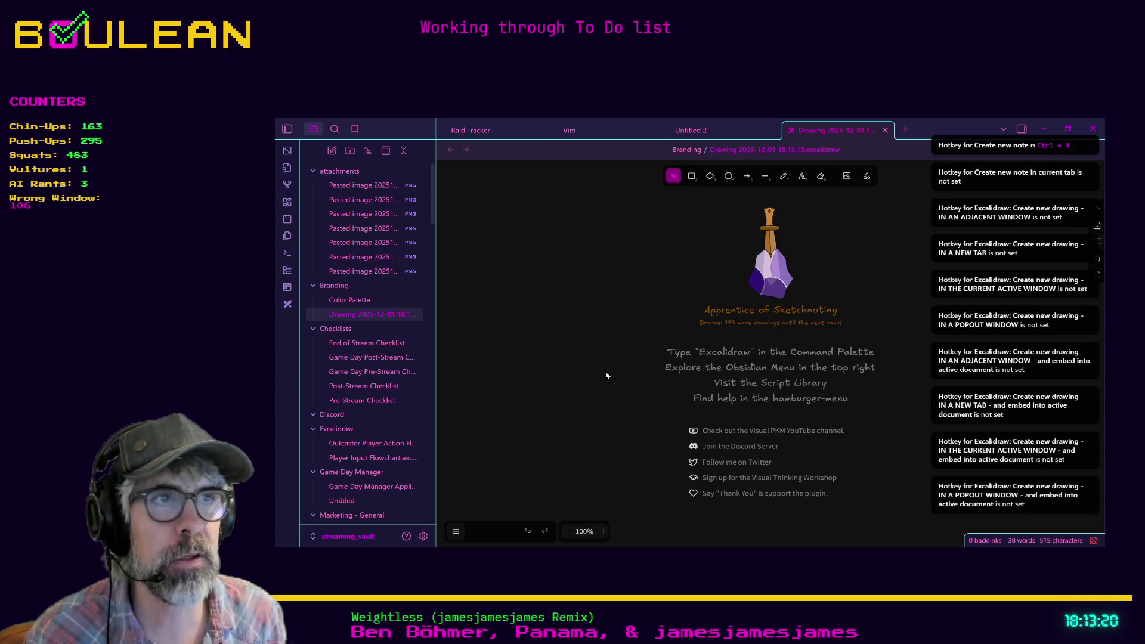
# Draw a rounded square and Alt-drag copies of it into a 2×2 grid
pyautogui.click(693, 177)
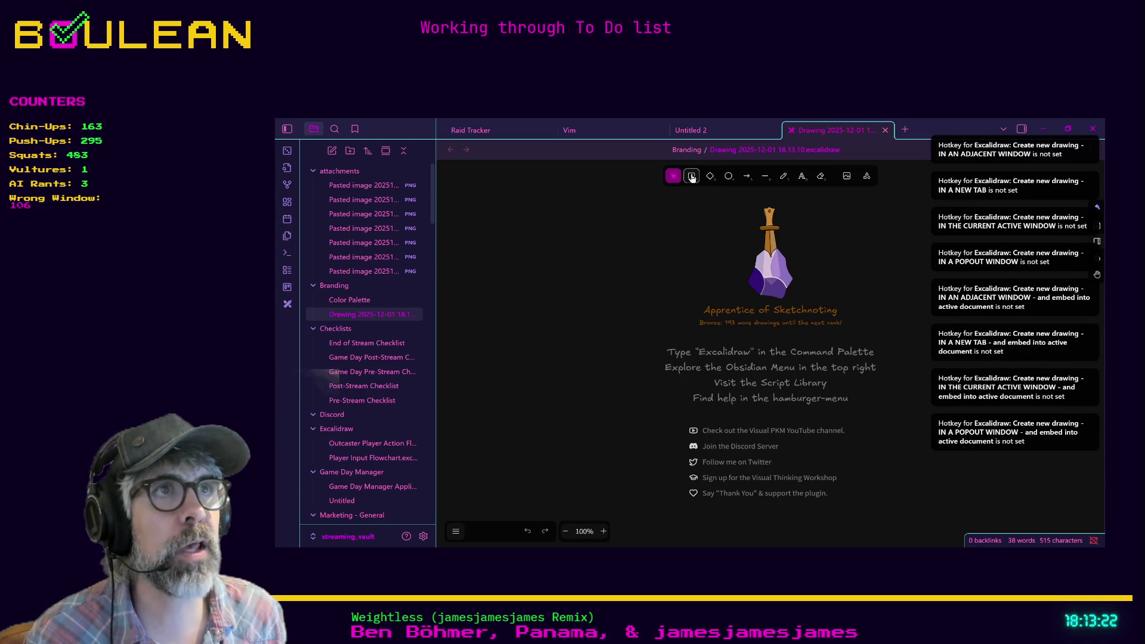
pyautogui.moveTo(550, 226)
pyautogui.mouseDown()
pyautogui.moveTo(616, 289)
pyautogui.moveTo(621, 267)
pyautogui.moveTo(676, 266)
pyautogui.moveTo(590, 313)
pyautogui.moveTo(587, 333)
pyautogui.mouseUp()
pyautogui.click(653, 285)
pyautogui.click(664, 283)
pyautogui.moveTo(667, 280); pyautogui.dragTo(665, 348)
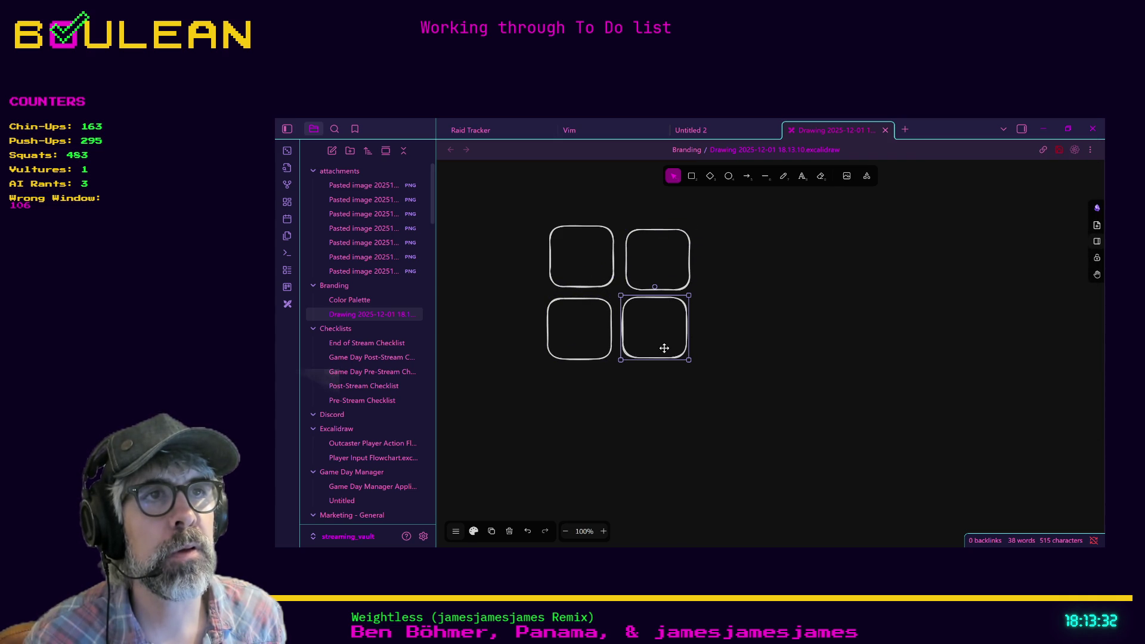
# Label the top-left square '0, 0' and begin a label on the top-right square
pyautogui.click(583, 267)
pyautogui.click(603, 285)
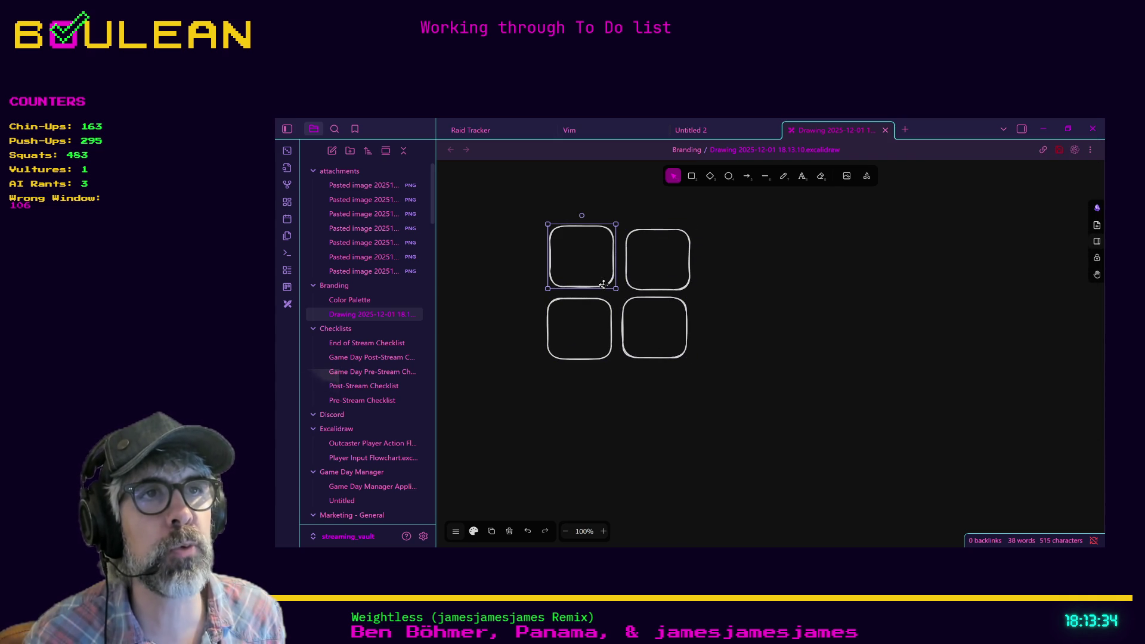
pyautogui.press('Return')
pyautogui.write('0, 0')
pyautogui.click(658, 292)
pyautogui.press('Return')
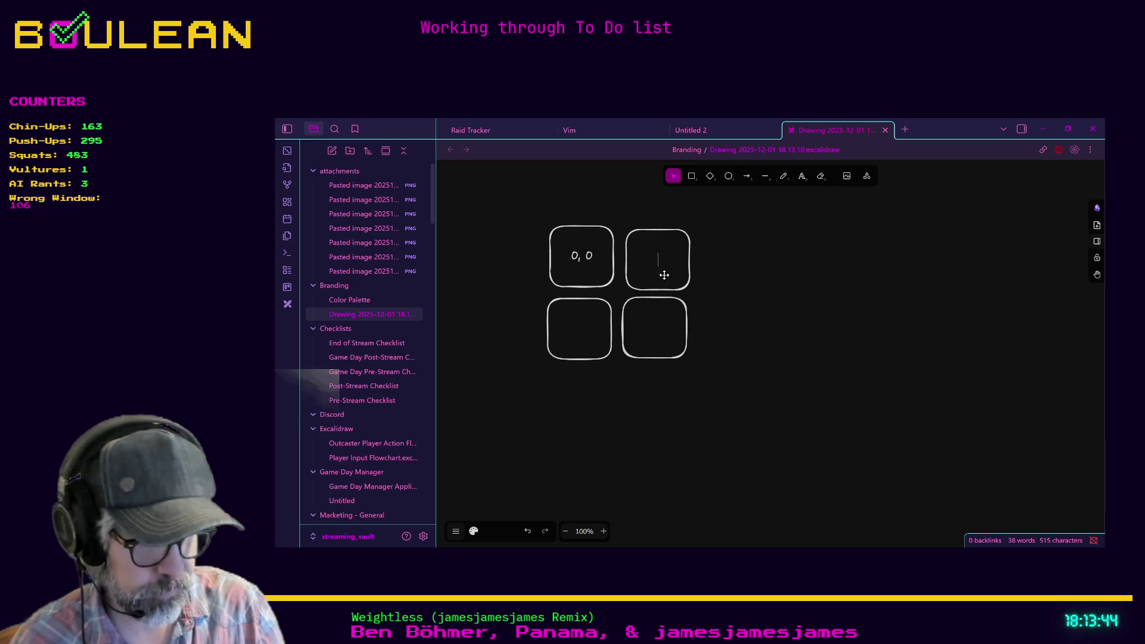
# Label the top-right square '1, 0' and the bottom-left square '0, 1'
pyautogui.write('1,0')
pyautogui.write('0')
pyautogui.click(581, 334)
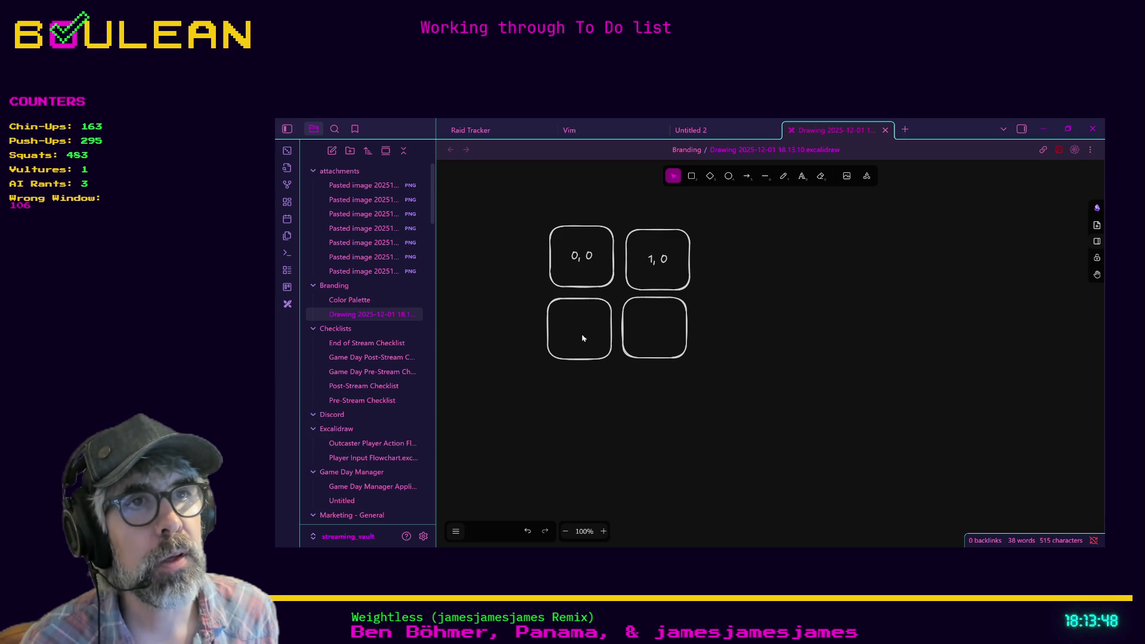
pyautogui.doubleClick(562, 360)
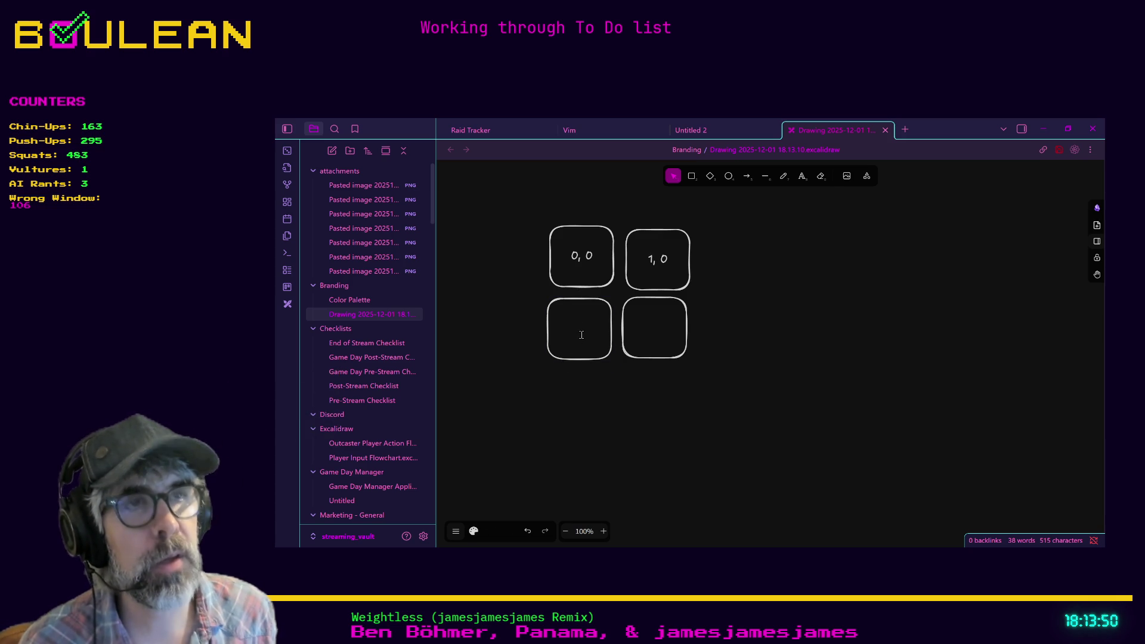
pyautogui.write('0, 1')
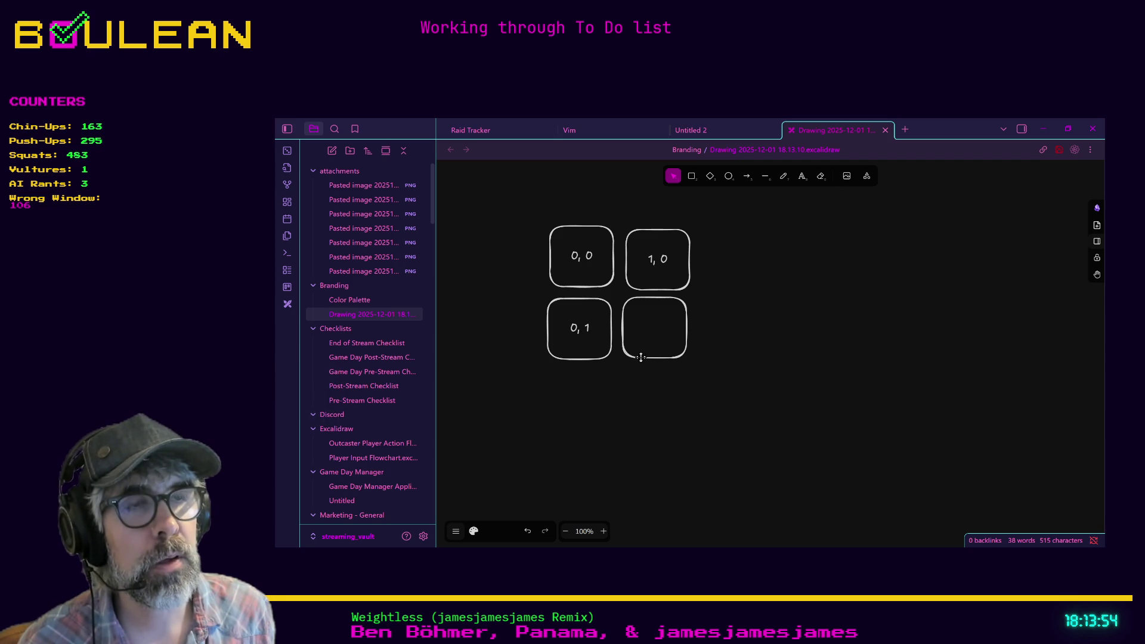
# Label the bottom-right square, correcting its mistaken '2, 1' to '1,1'
pyautogui.doubleClick(642, 358)
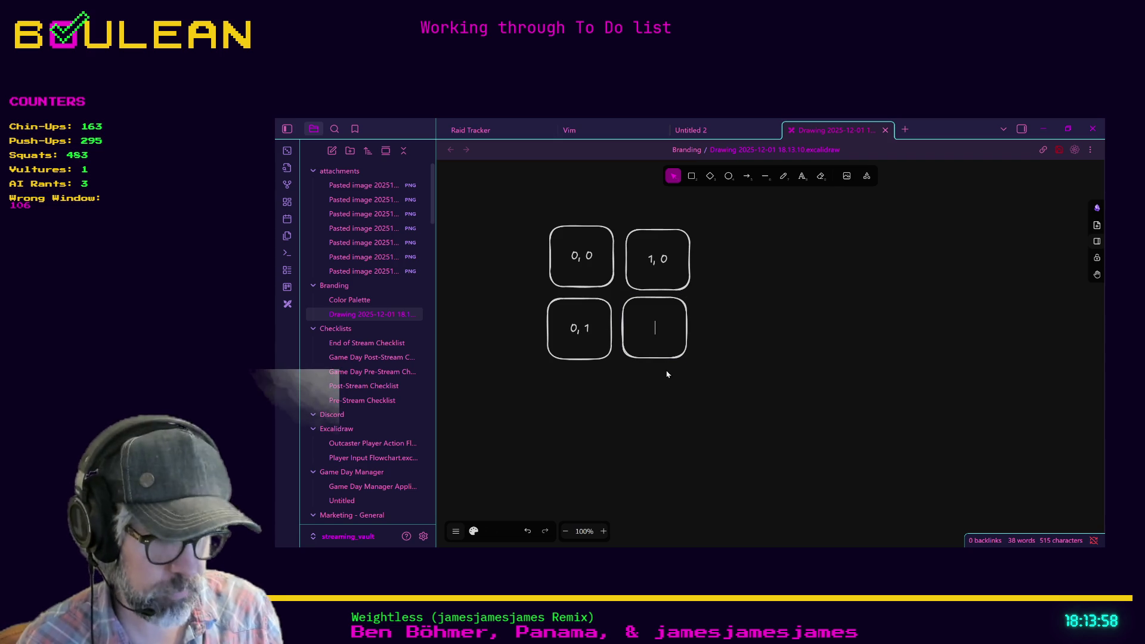
pyautogui.write('2,')
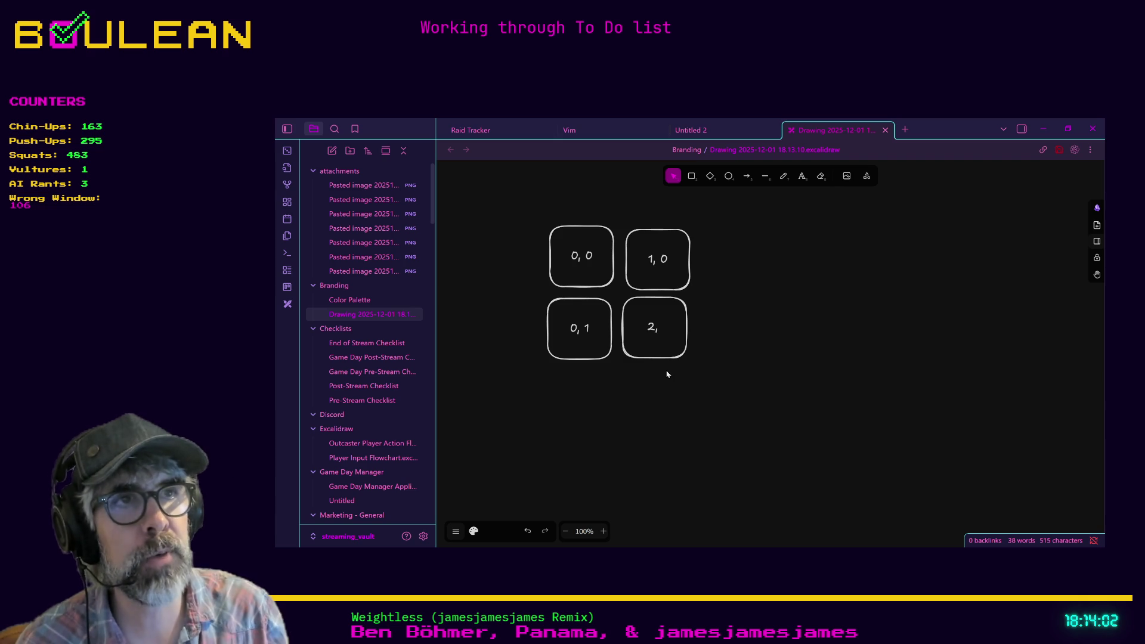
pyautogui.write(' 1')
pyautogui.click(668, 373)
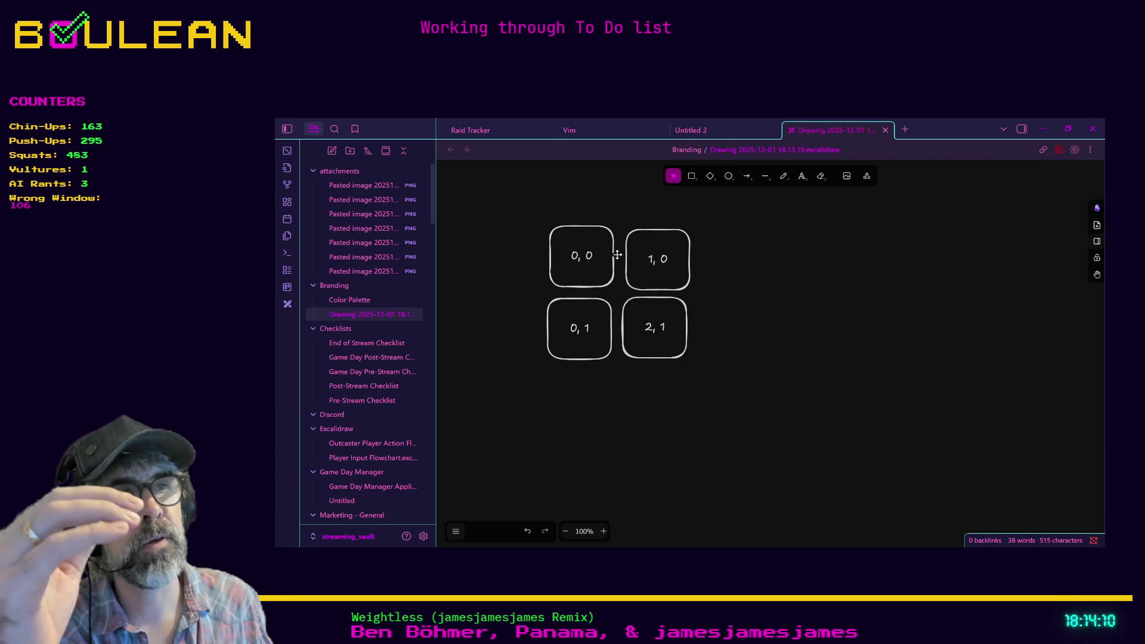
pyautogui.click(641, 354)
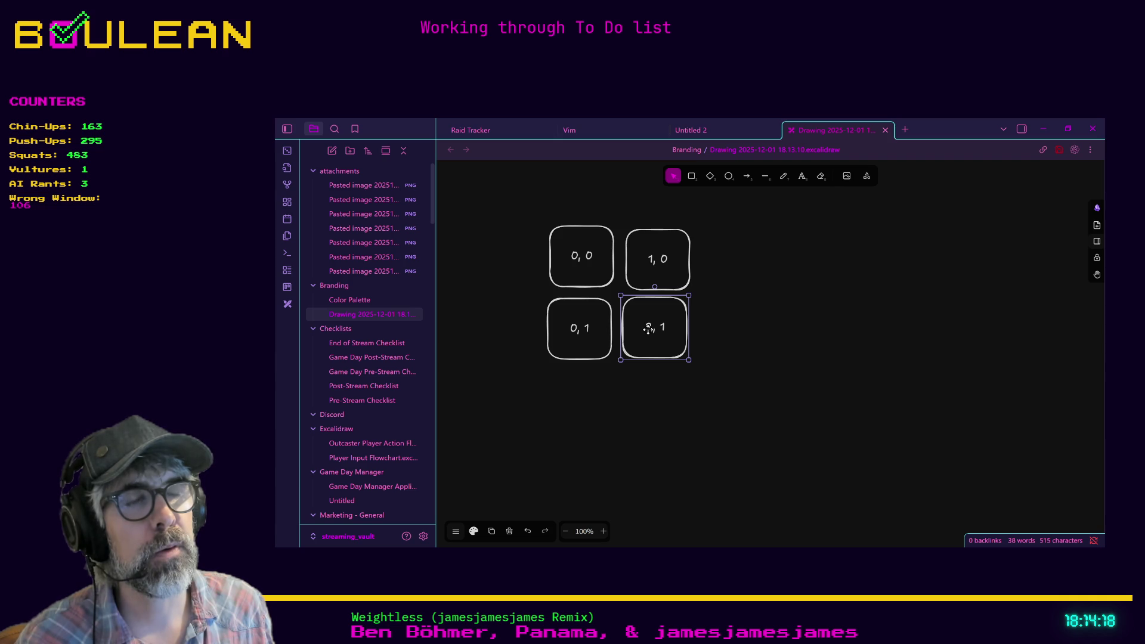
pyautogui.doubleClick(648, 329)
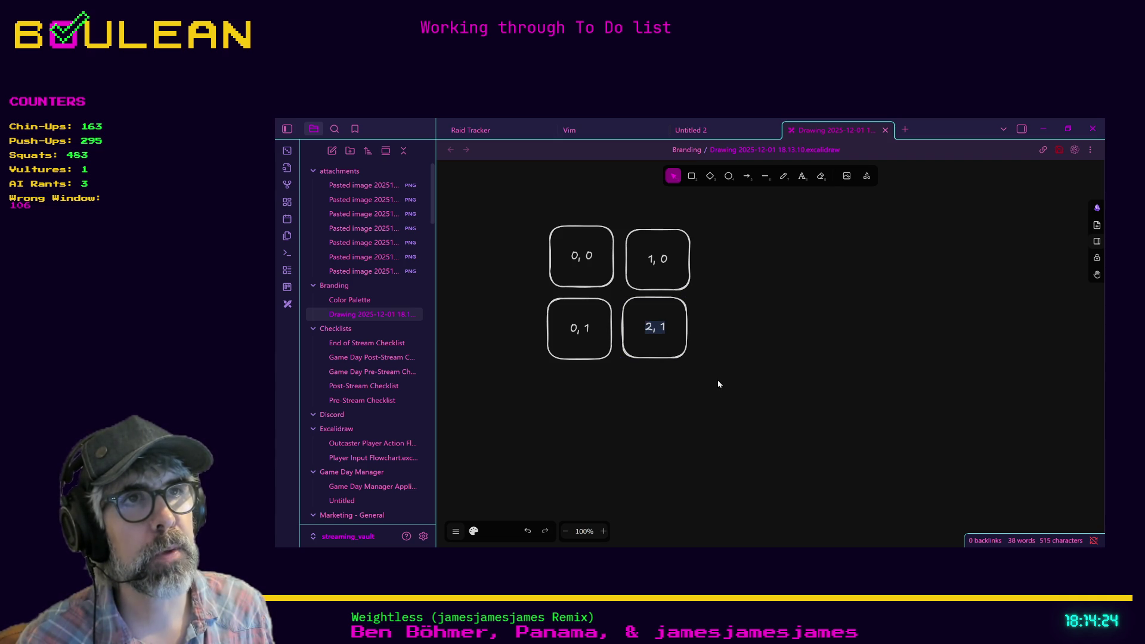
pyautogui.write('1,1')
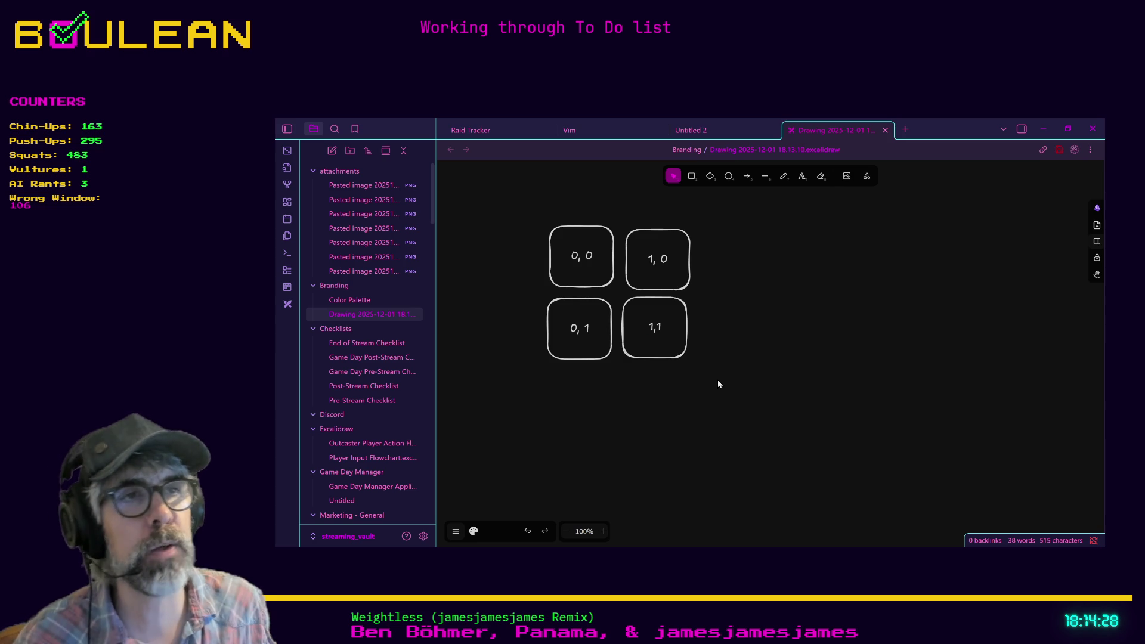
pyautogui.click(718, 384)
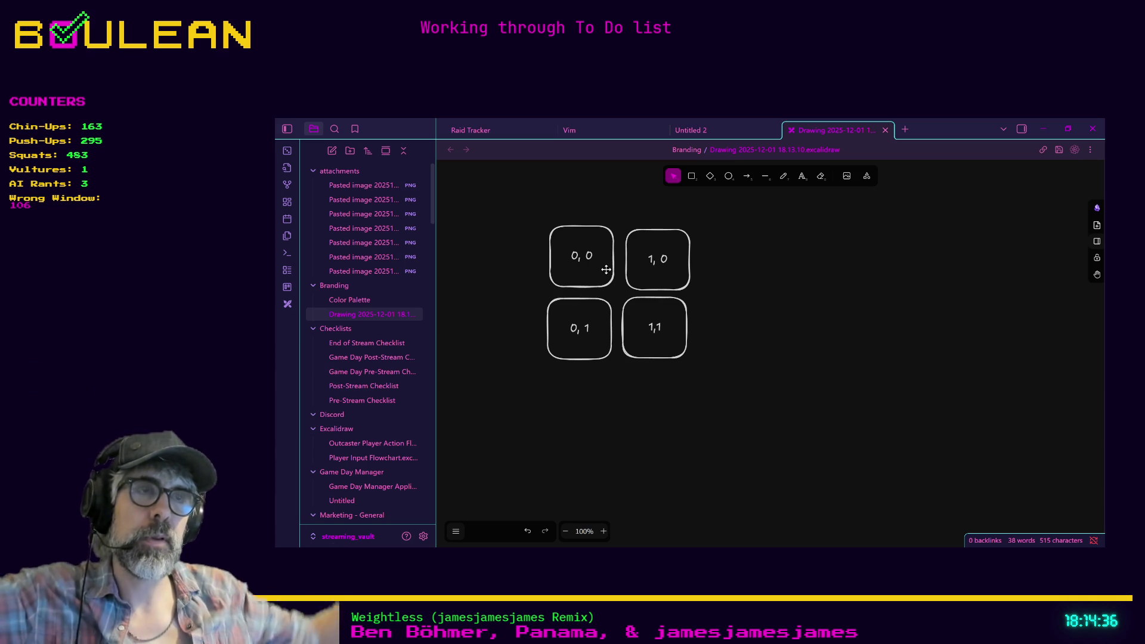
pyautogui.click(564, 284)
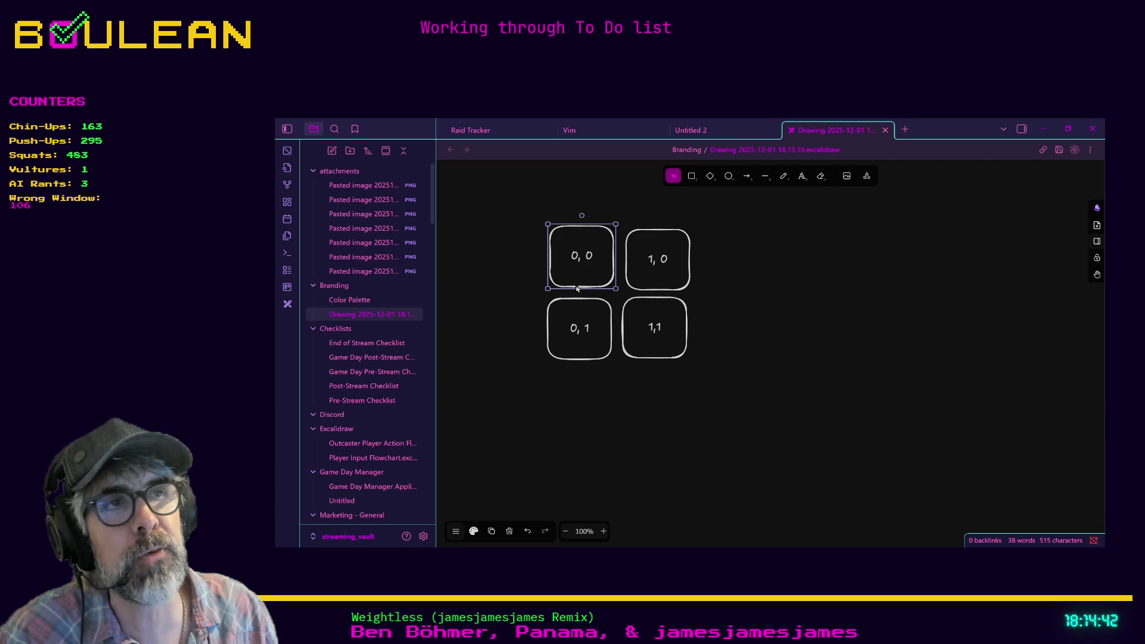
pyautogui.click(657, 273)
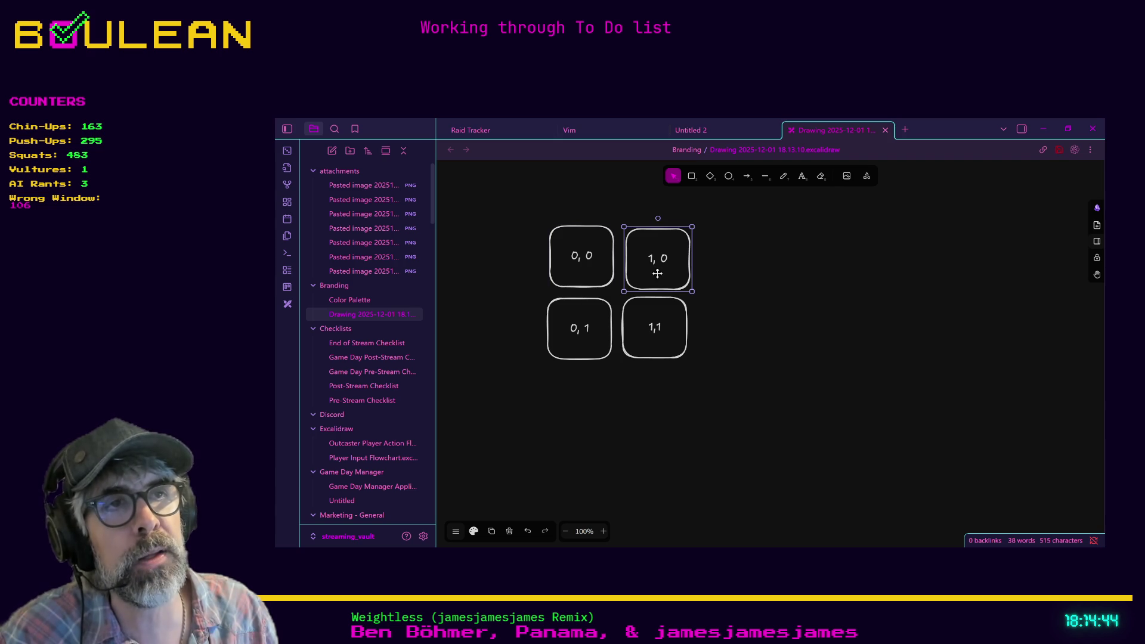
pyautogui.click(604, 272)
pyautogui.click(648, 274)
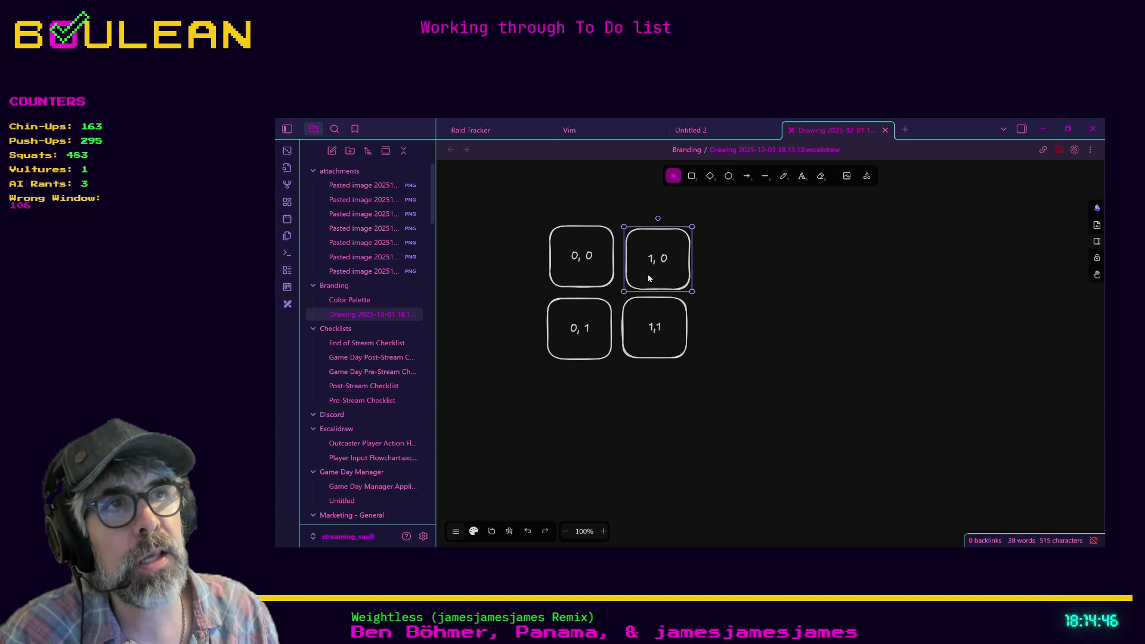
pyautogui.click(577, 345)
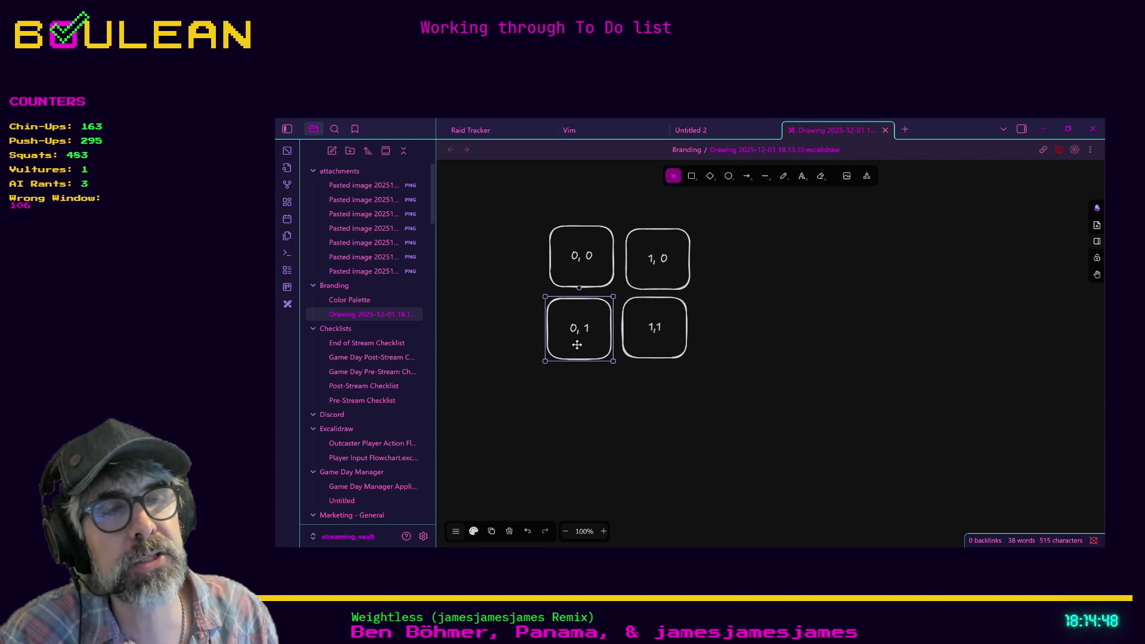
pyautogui.click(654, 352)
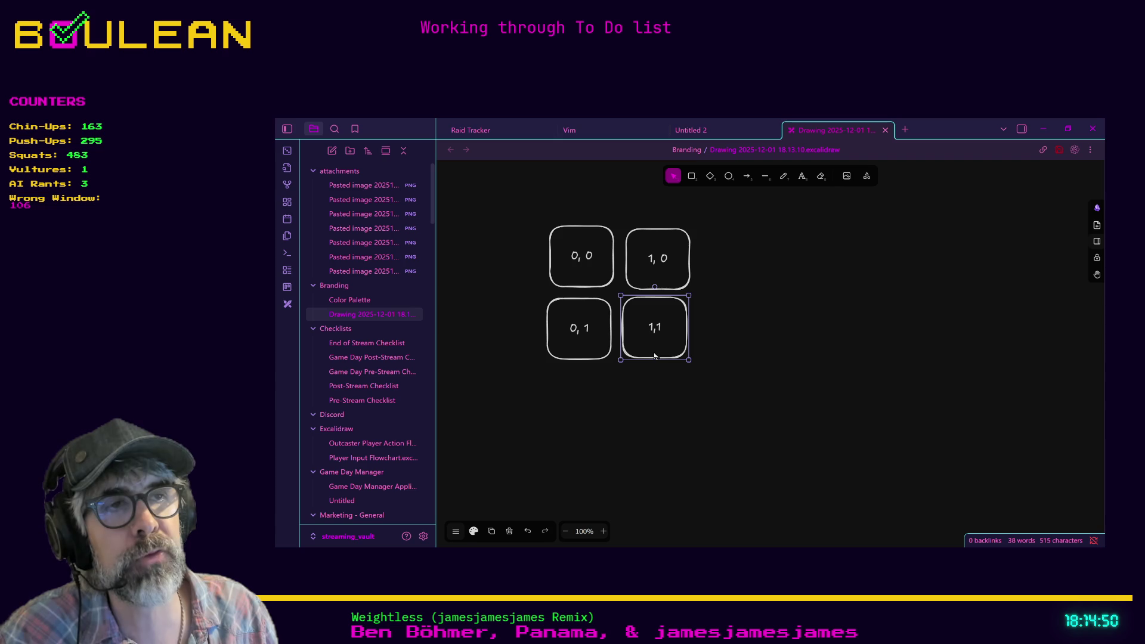
pyautogui.click(672, 399)
pyautogui.click(568, 262)
pyautogui.click(644, 274)
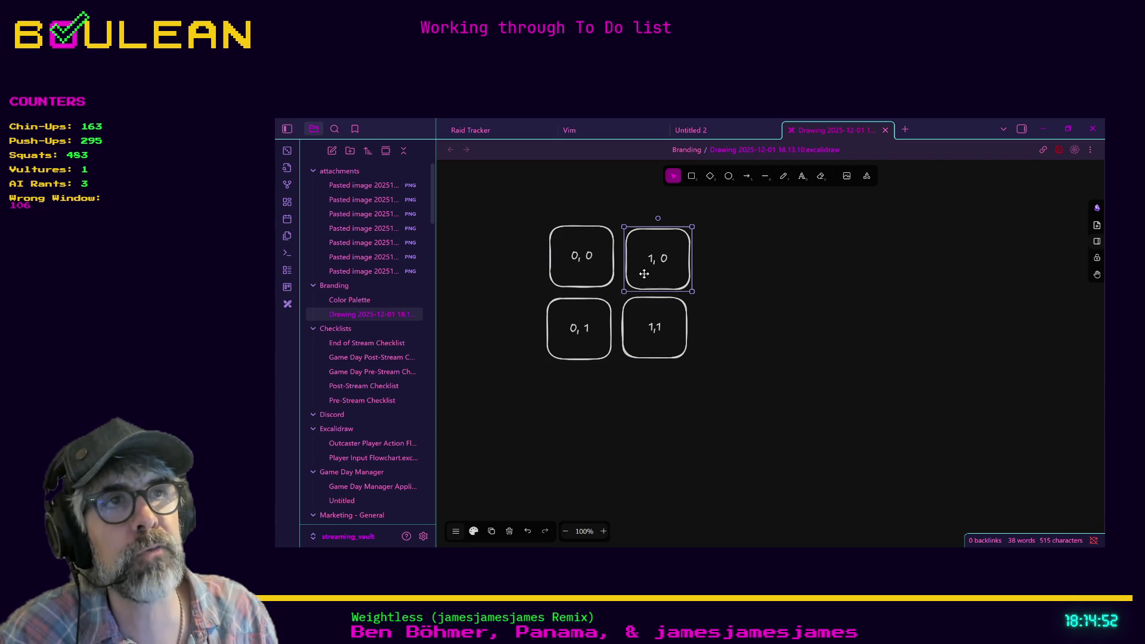
pyautogui.click(567, 285)
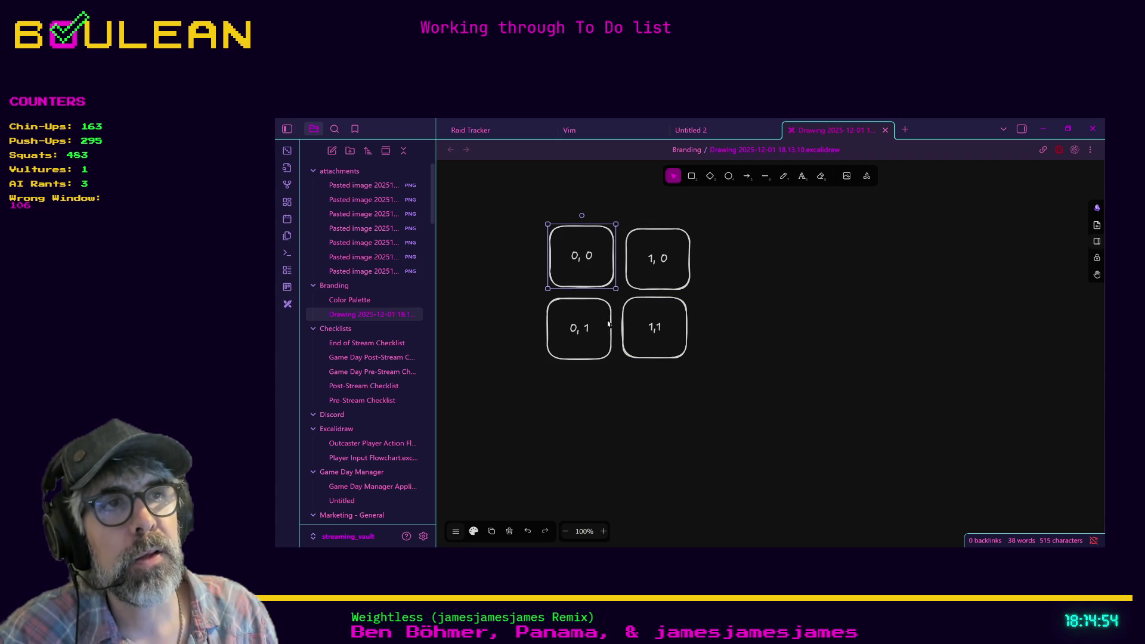
pyautogui.click(631, 349)
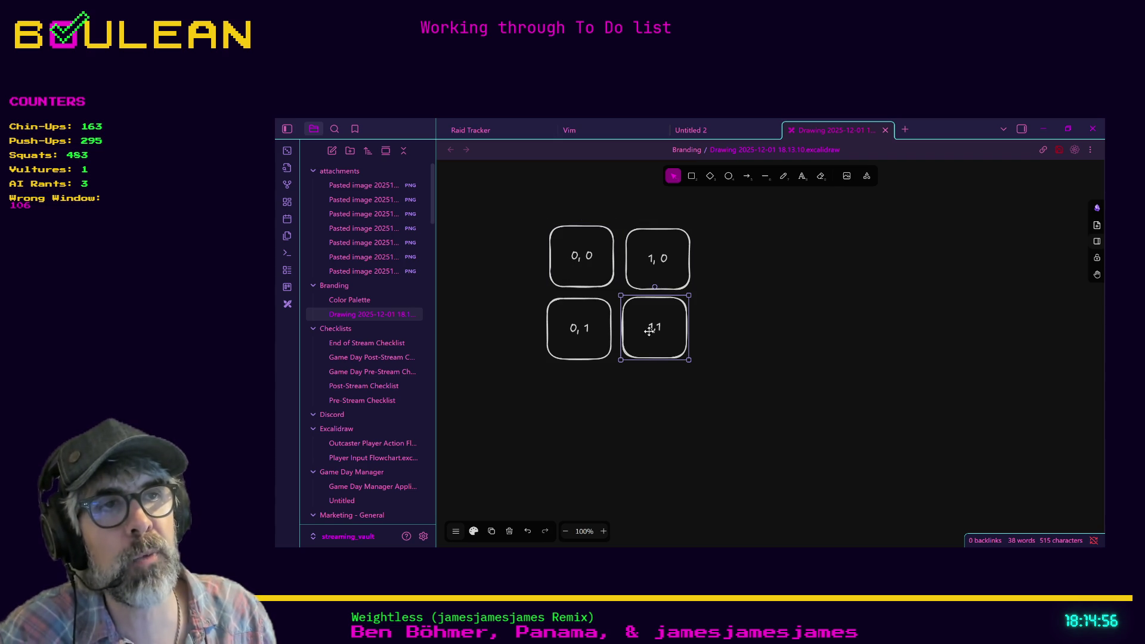
pyautogui.click(620, 344)
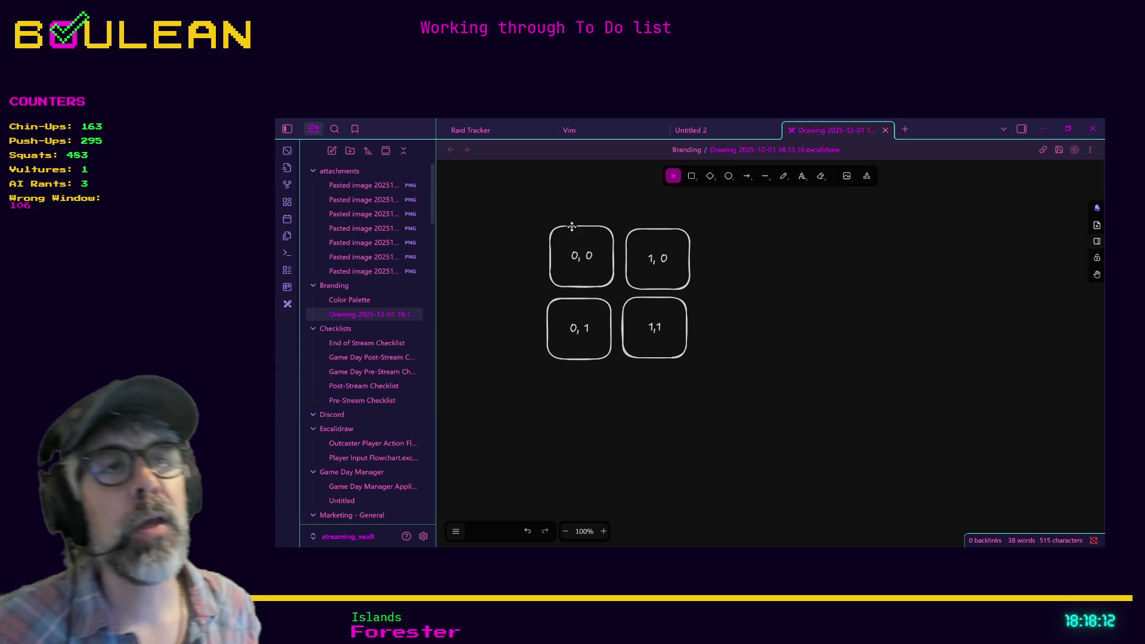
pyautogui.click(572, 226)
pyautogui.click(660, 267)
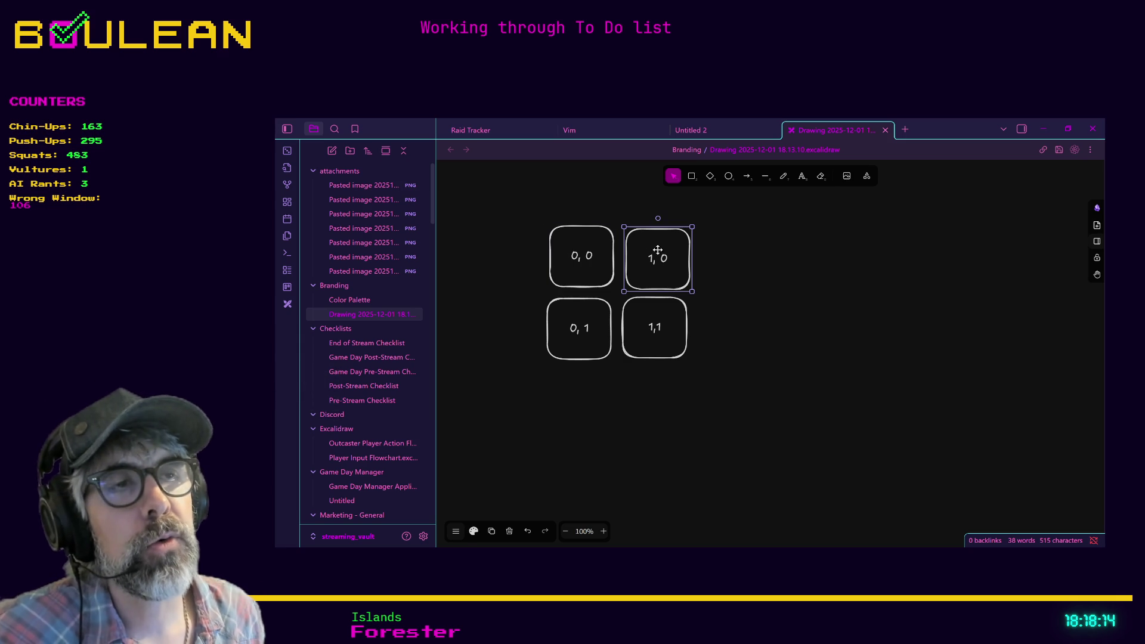
pyautogui.click(555, 320)
pyautogui.click(572, 259)
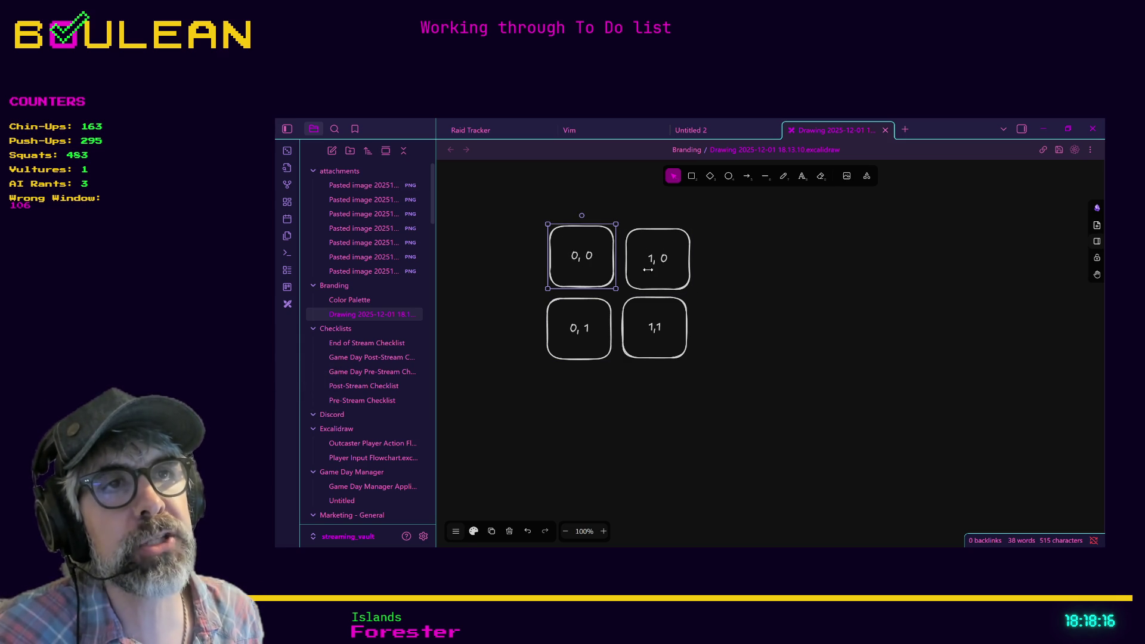
pyautogui.click(659, 314)
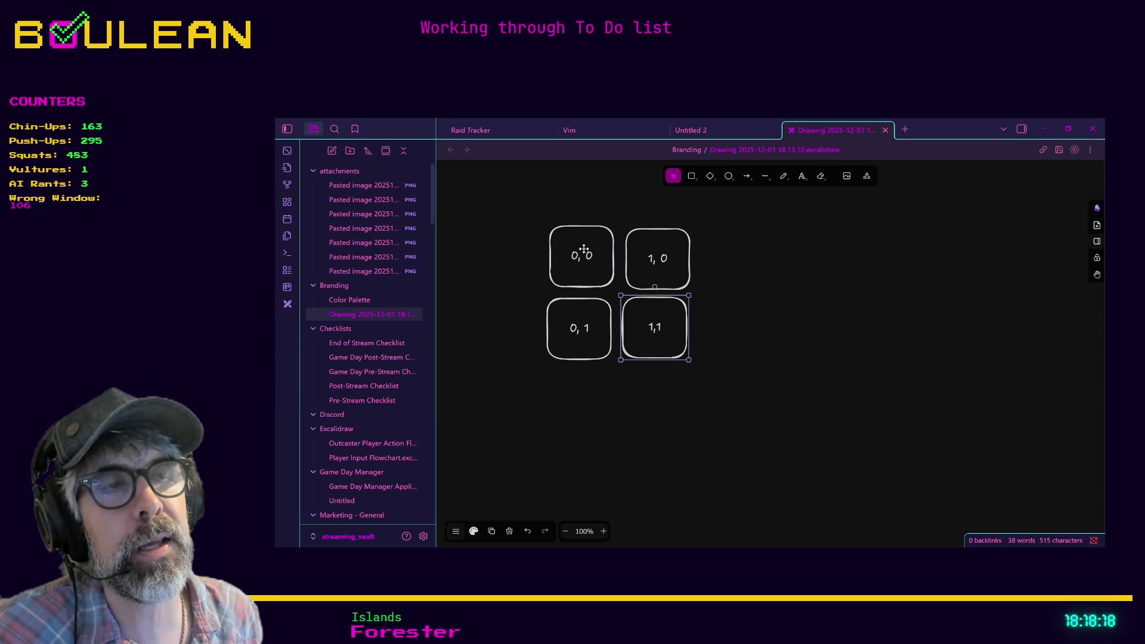
pyautogui.click(738, 271)
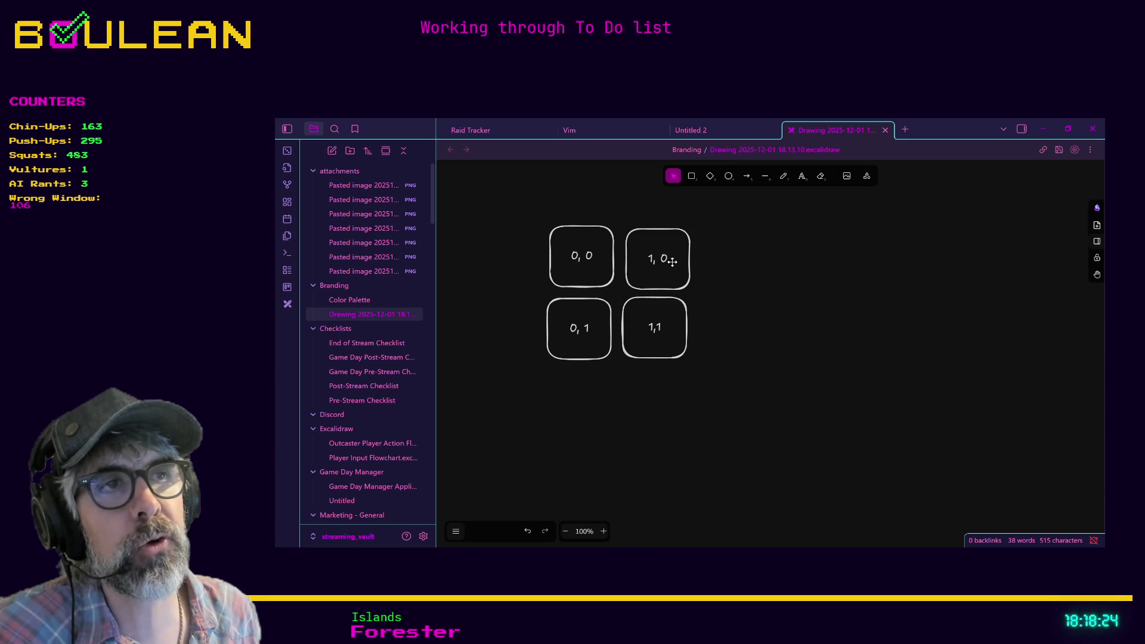
pyautogui.click(571, 266)
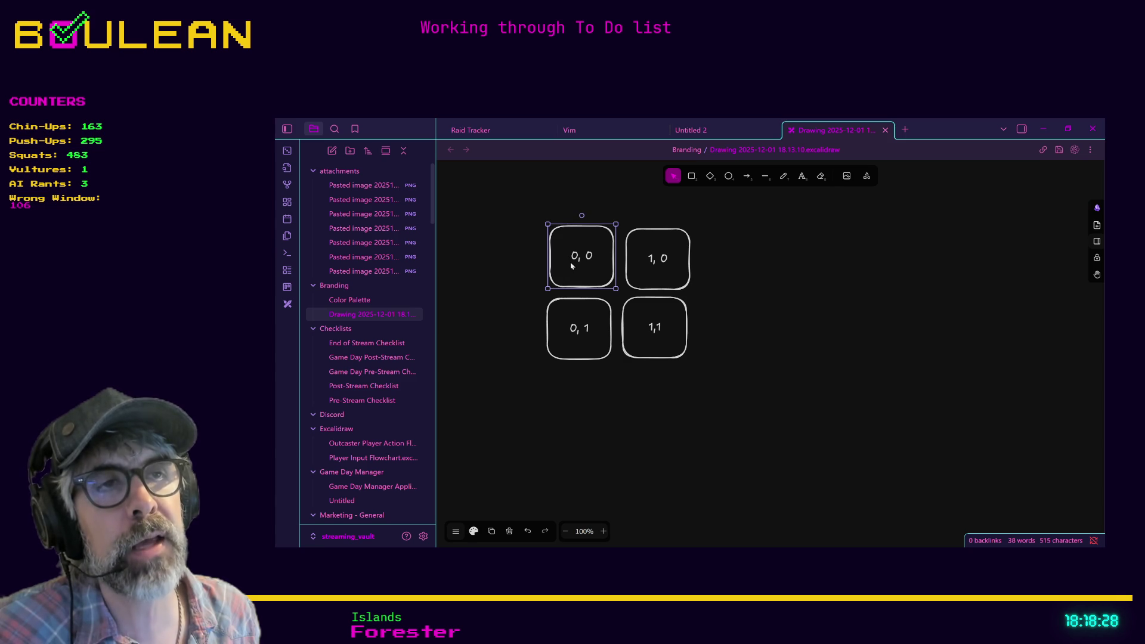
pyautogui.click(654, 266)
pyautogui.click(585, 319)
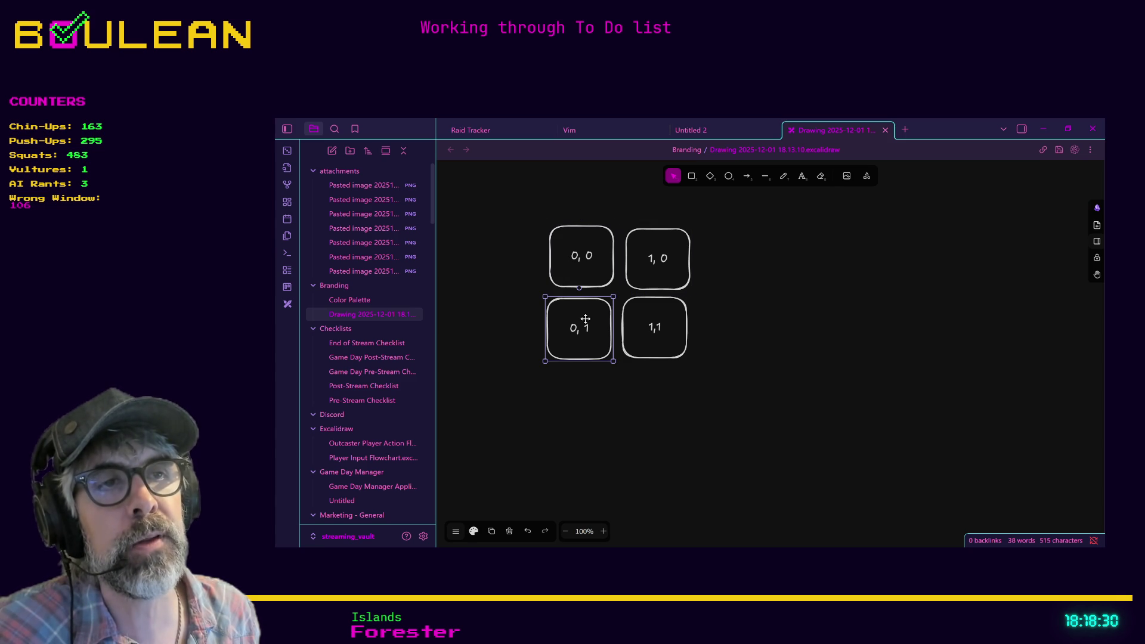
pyautogui.click(651, 332)
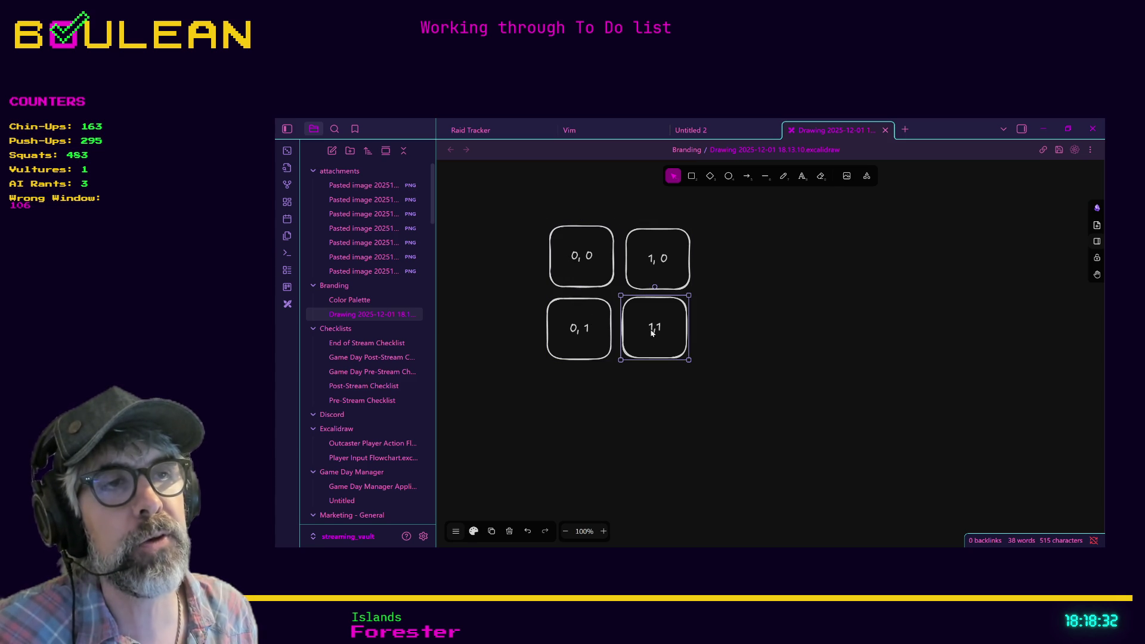
pyautogui.click(823, 287)
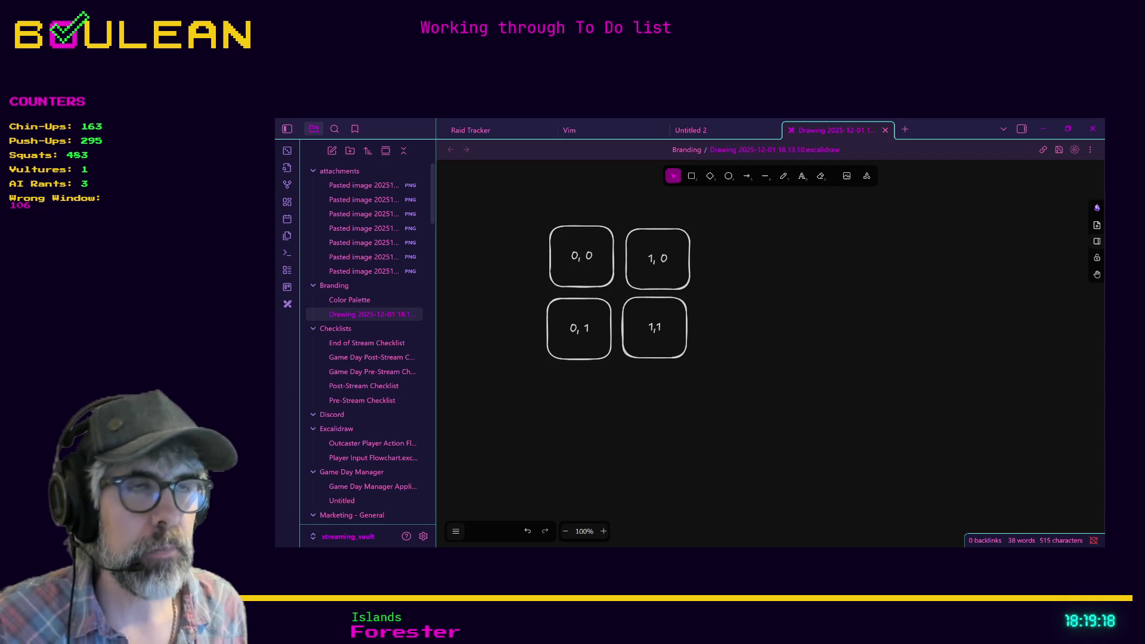
# Return to Godot, put the caret on line 21 of grid_global.gd, and toggle distraction-free mode
pyautogui.click(1043, 129)
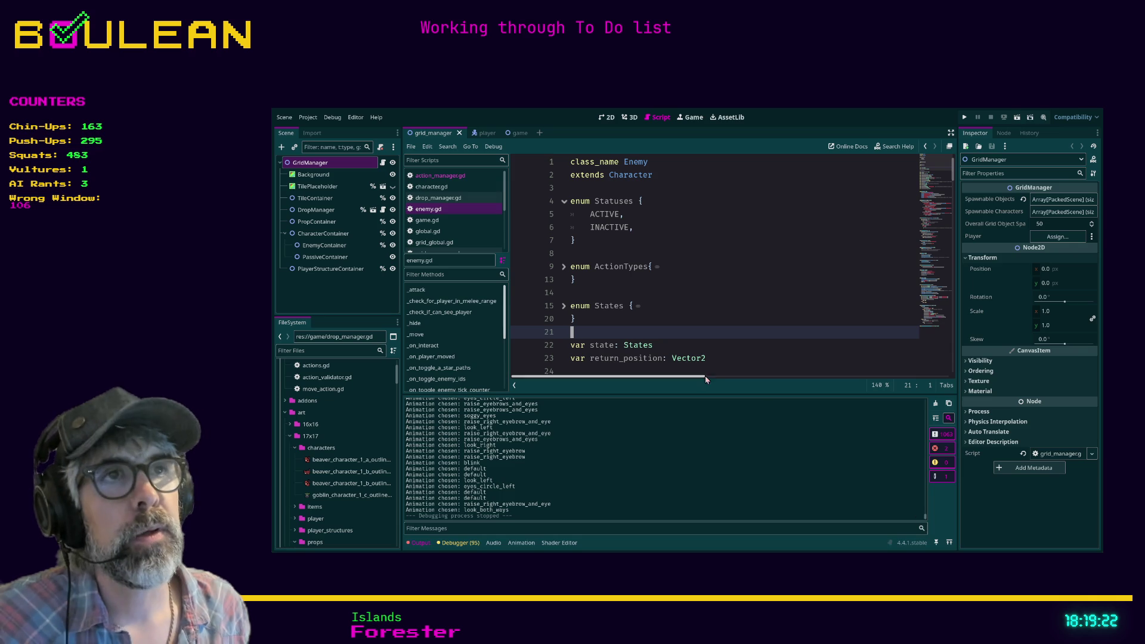
pyautogui.click(685, 306)
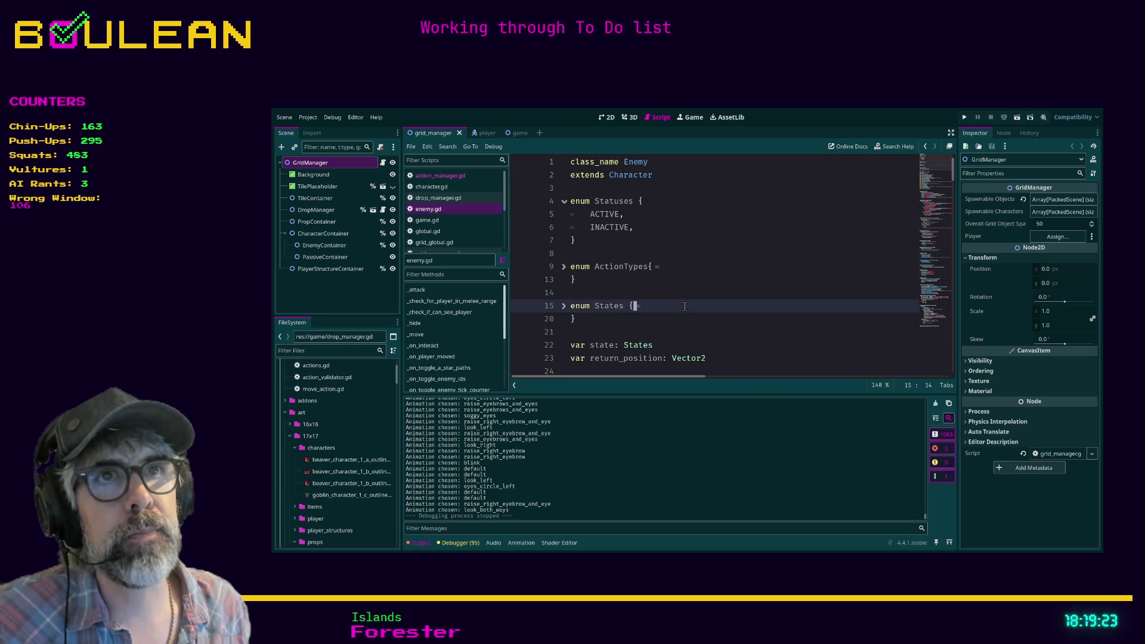
pyautogui.click(448, 244)
pyautogui.scroll(-3, 620, 251)
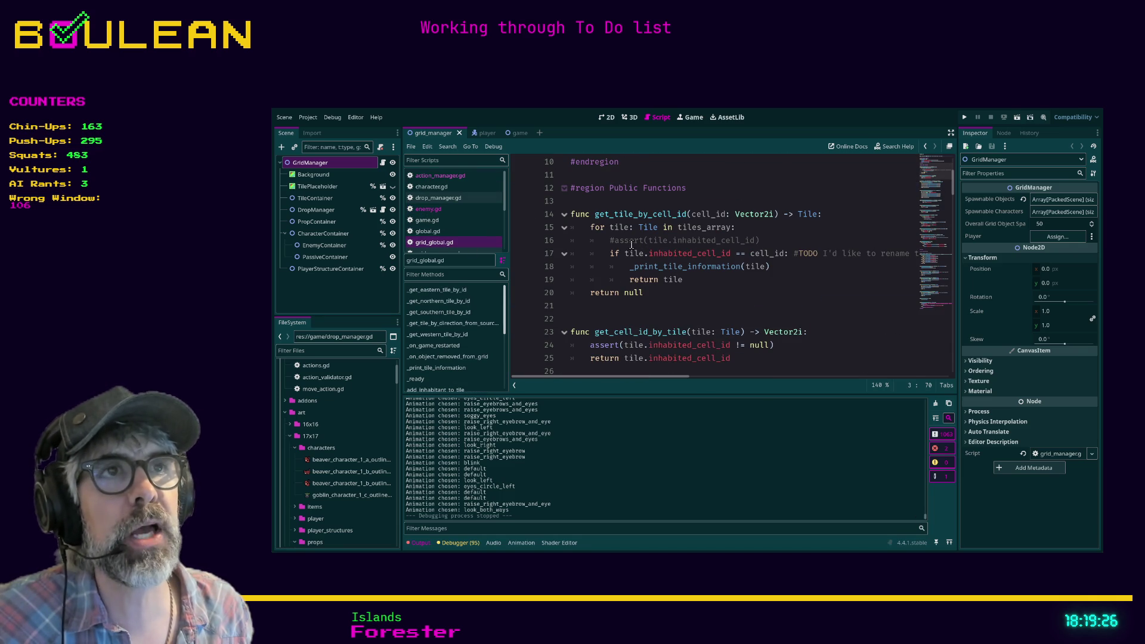
pyautogui.click(640, 314)
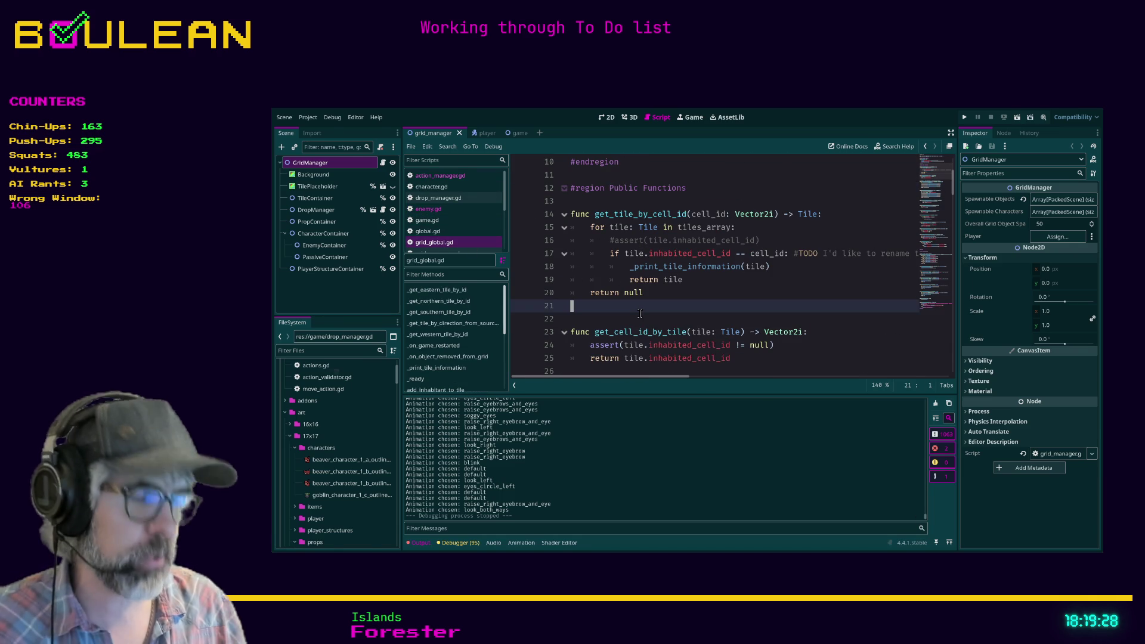
pyautogui.hotkey('ctrl', 'shift', 'F11')
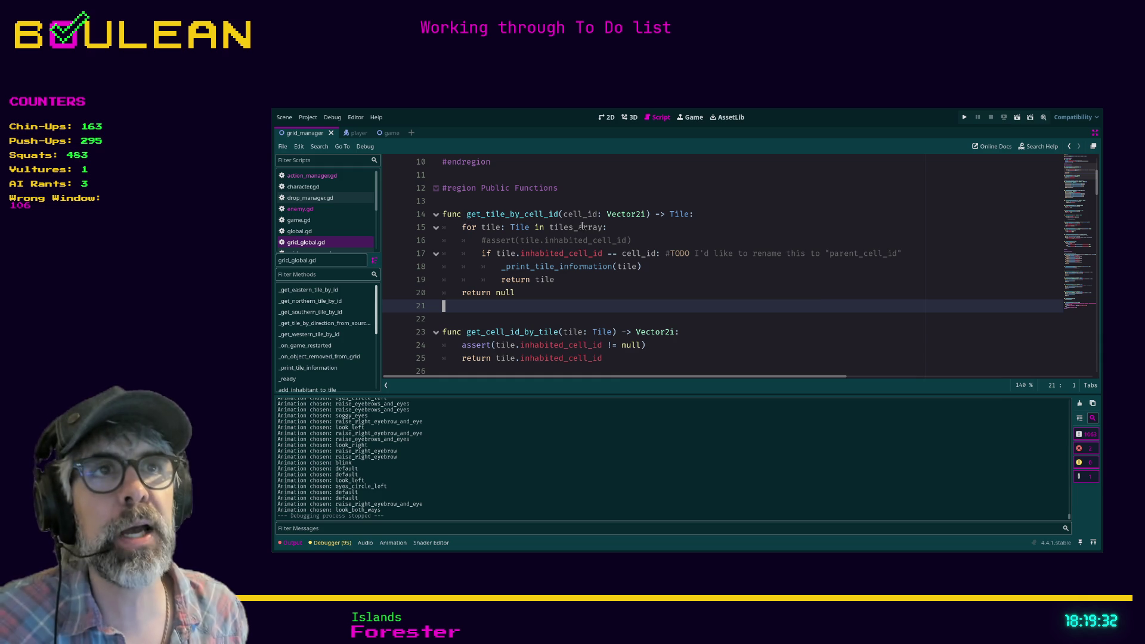
pyautogui.keyDown('ctrl'); pyautogui.scroll(3, 626, 245); pyautogui.keyUp('ctrl')
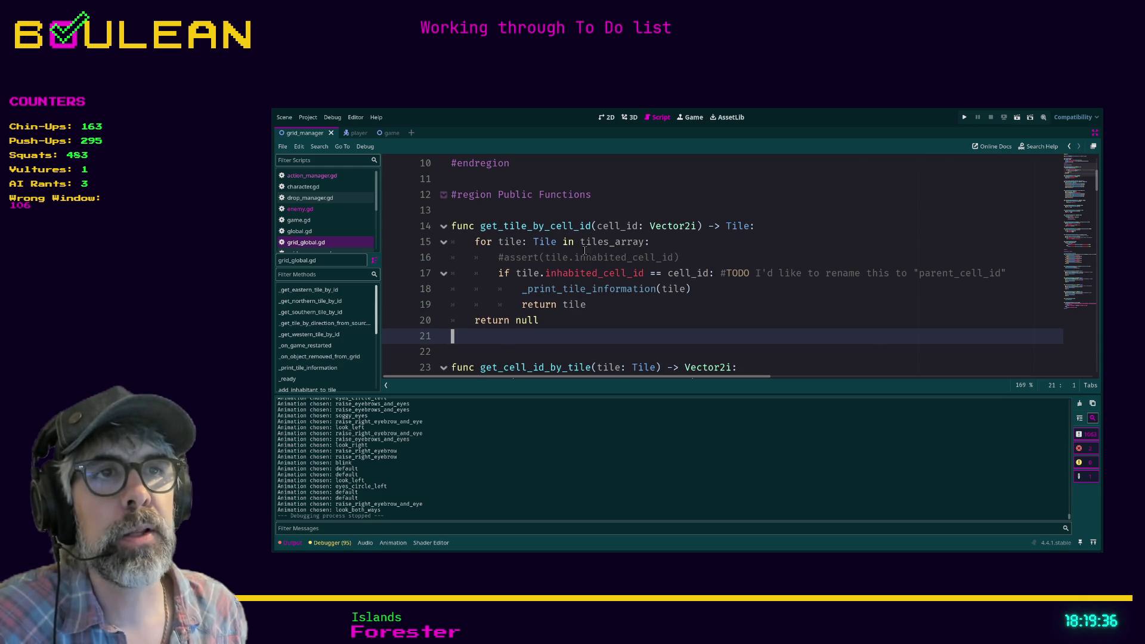
pyautogui.scroll(-4, 544, 265)
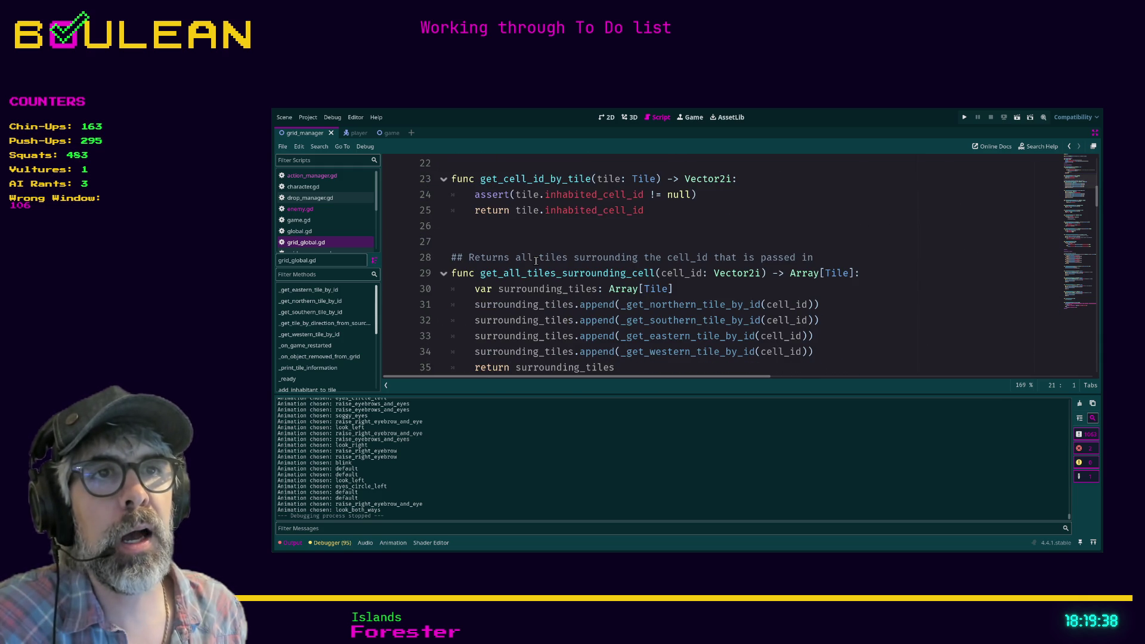
pyautogui.scroll(-3, 489, 223)
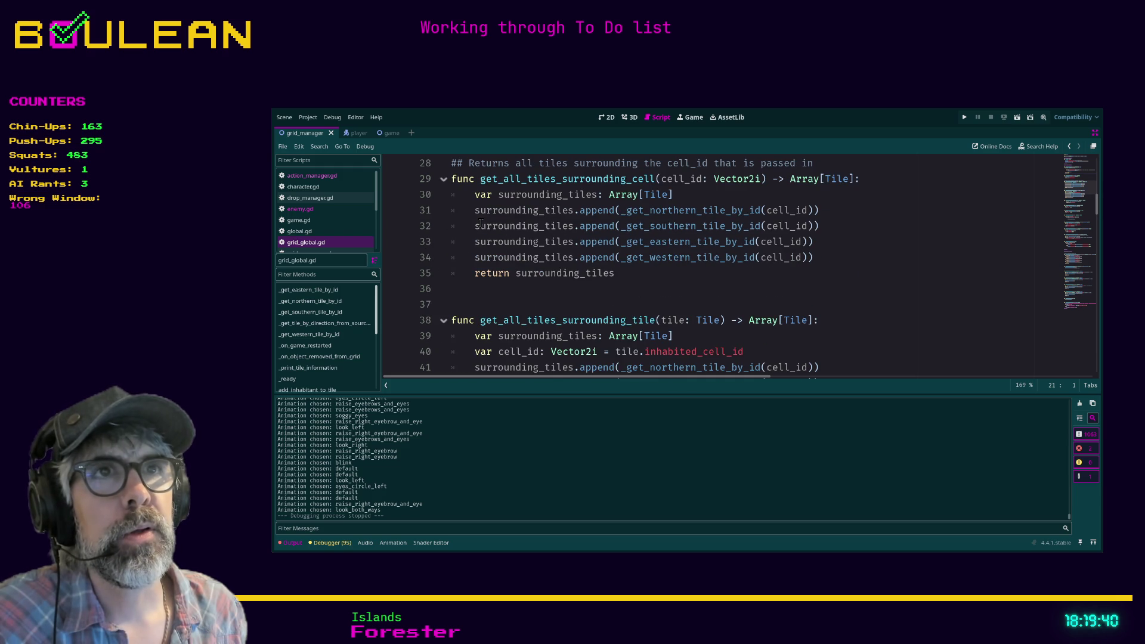
pyautogui.scroll(-2, 452, 224)
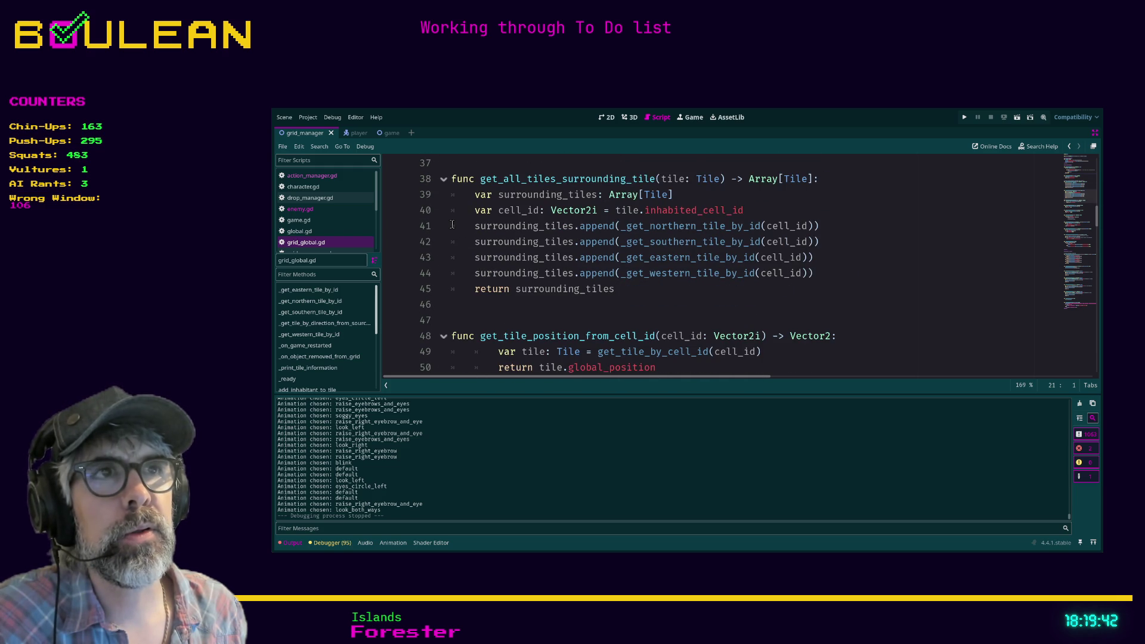
pyautogui.scroll(-1, 454, 224)
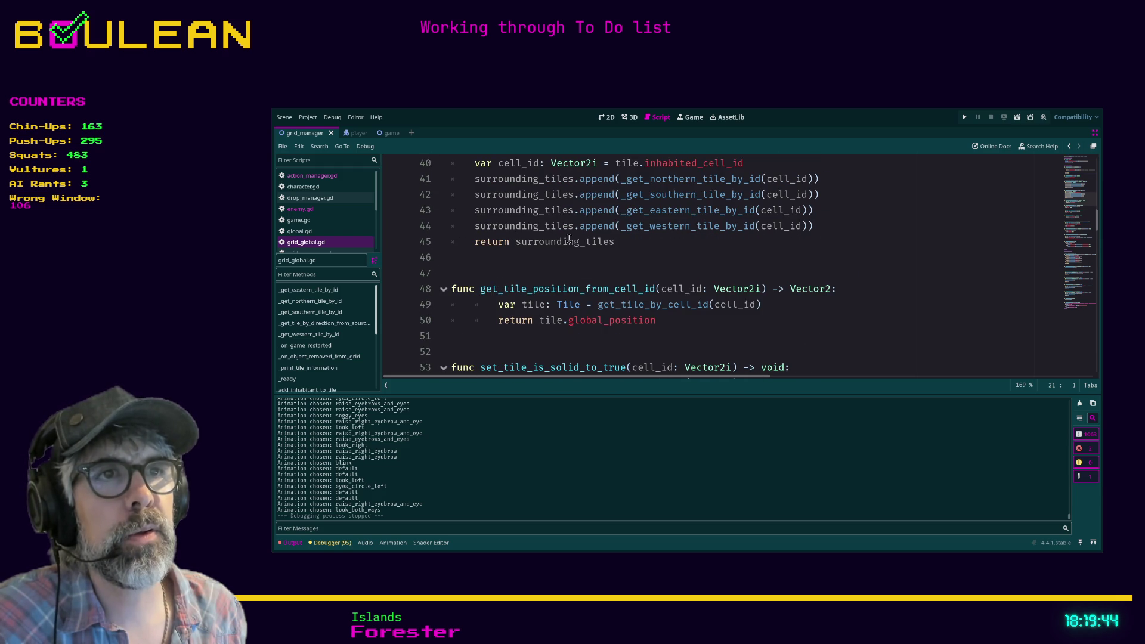
pyautogui.scroll(-1, 556, 267)
pyautogui.scroll(-4, 634, 254)
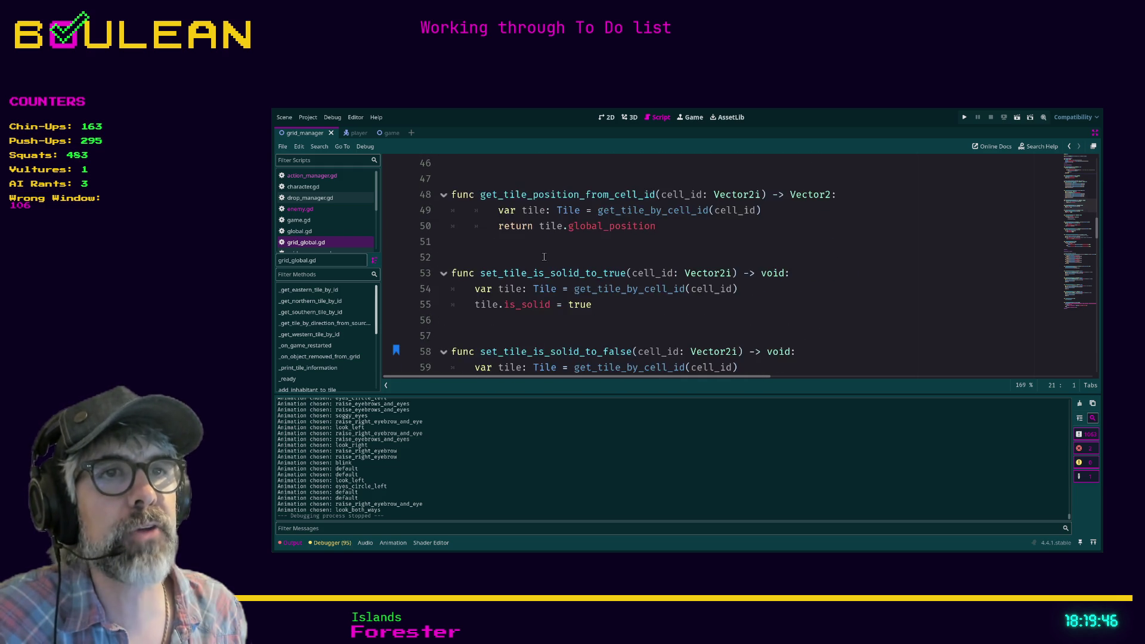
pyautogui.scroll(8, 545, 257)
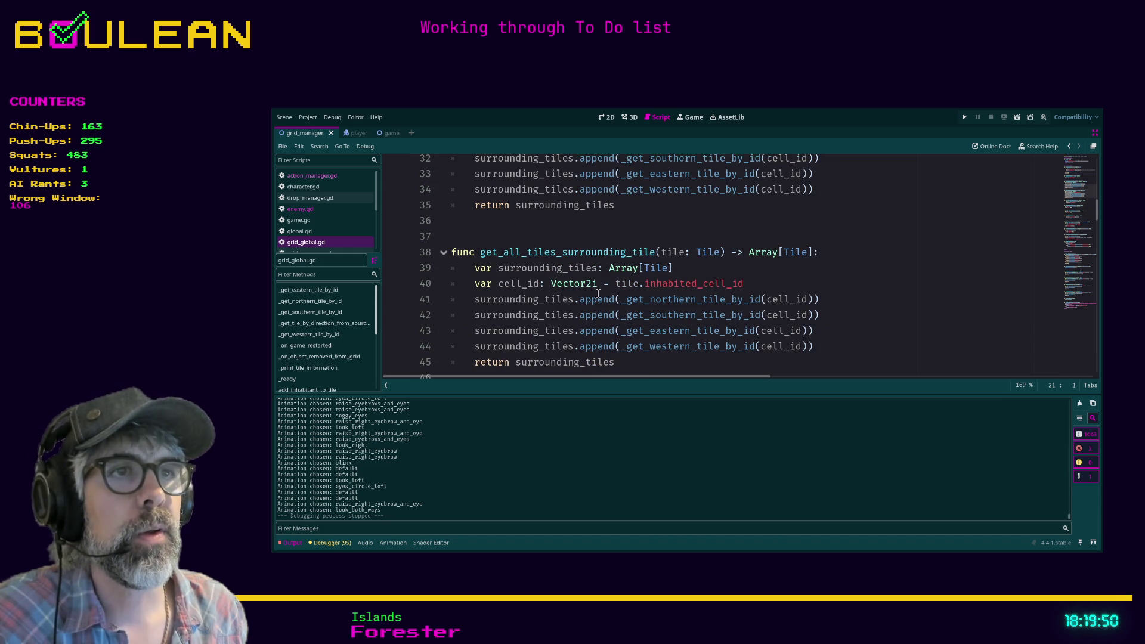
pyautogui.scroll(-13, 663, 301)
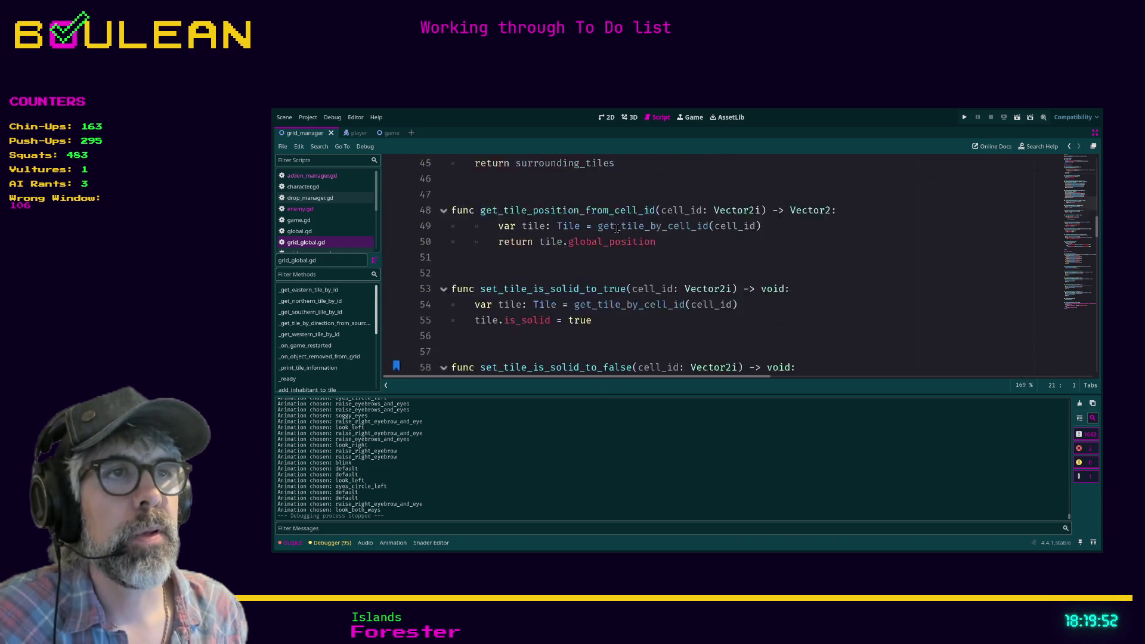
pyautogui.scroll(-4, 608, 238)
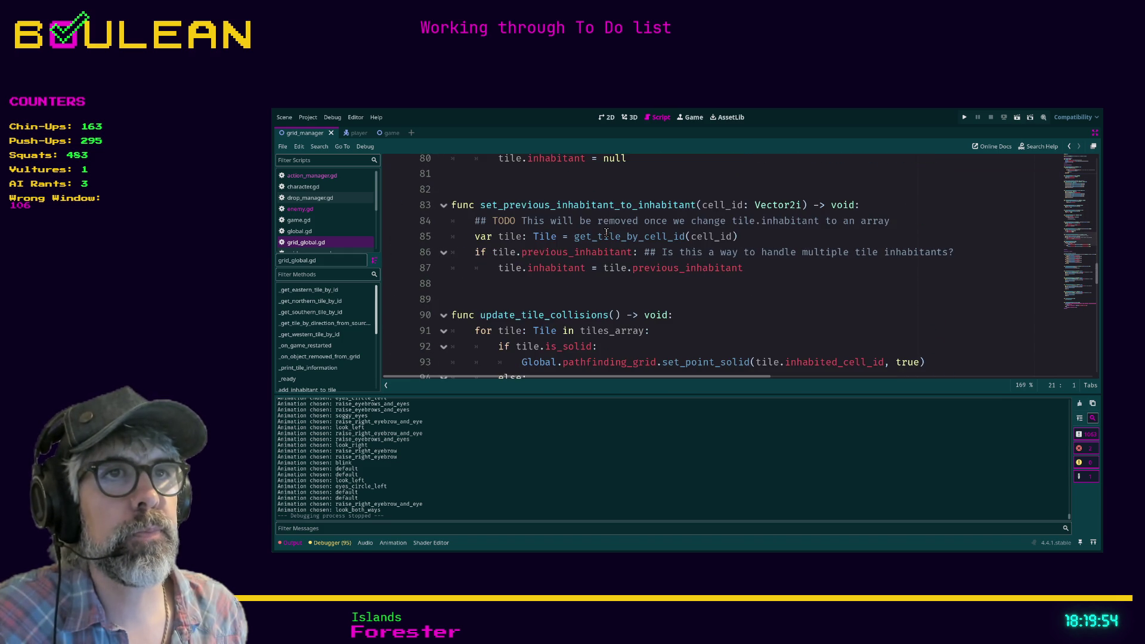
pyautogui.scroll(-1, 595, 250)
pyautogui.moveTo(453, 238)
pyautogui.mouseDown()
pyautogui.moveTo(483, 239)
pyautogui.moveTo(531, 284)
pyautogui.moveTo(681, 298)
pyautogui.mouseUp()
pyautogui.scroll(-2, 561, 297)
pyautogui.scroll(-3, 561, 297)
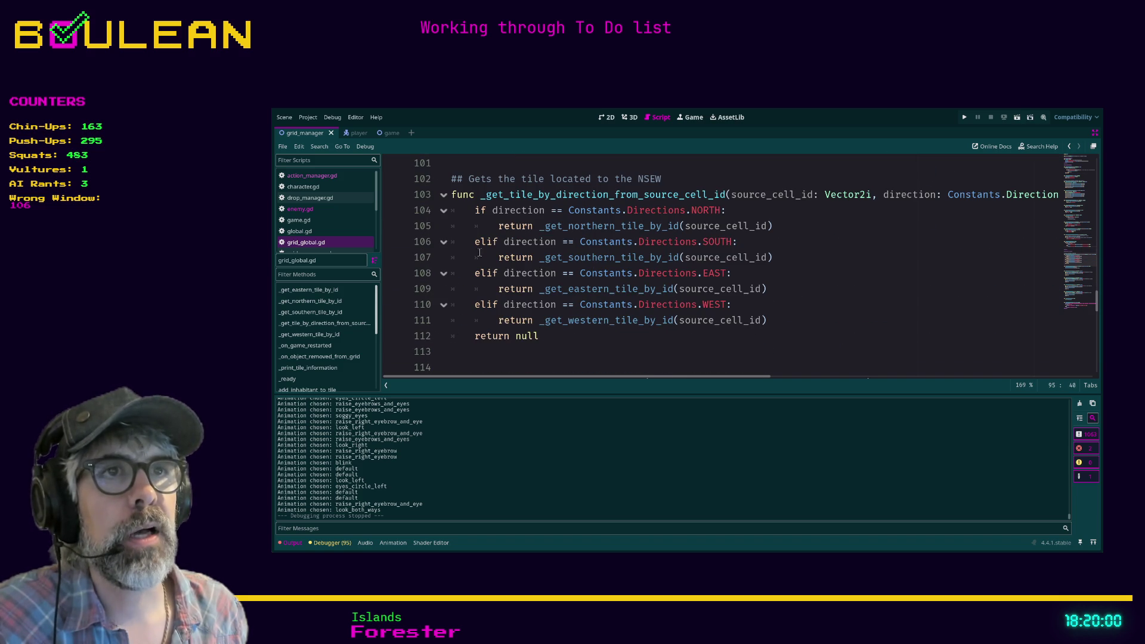
pyautogui.scroll(-6, 477, 256)
pyautogui.scroll(-2, 486, 265)
pyautogui.scroll(-2, 560, 242)
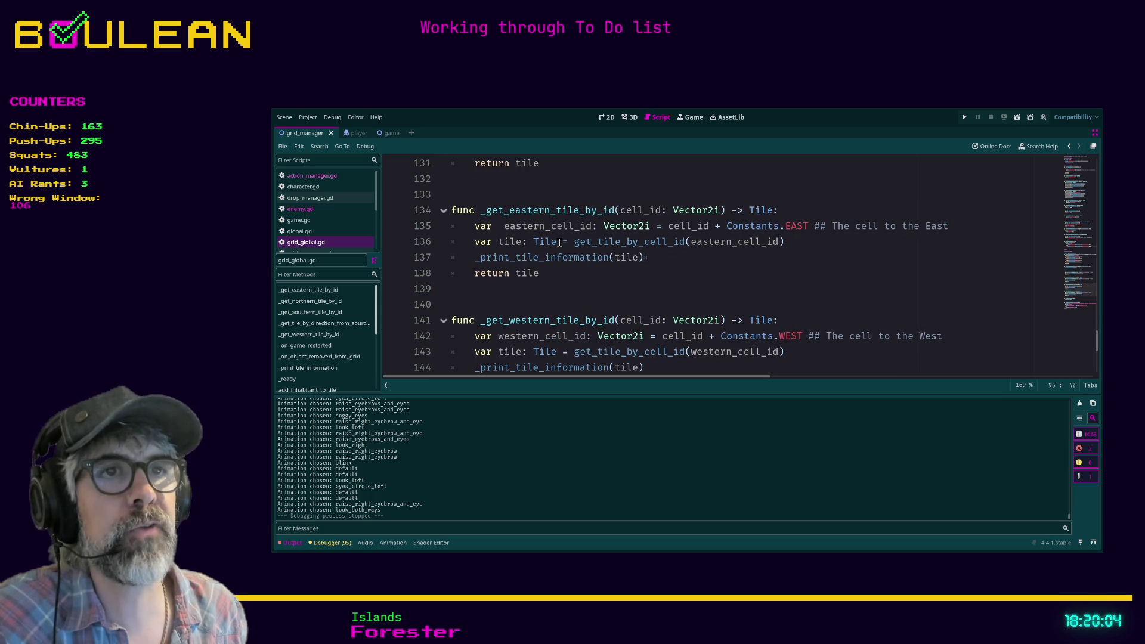
pyautogui.scroll(-1, 559, 241)
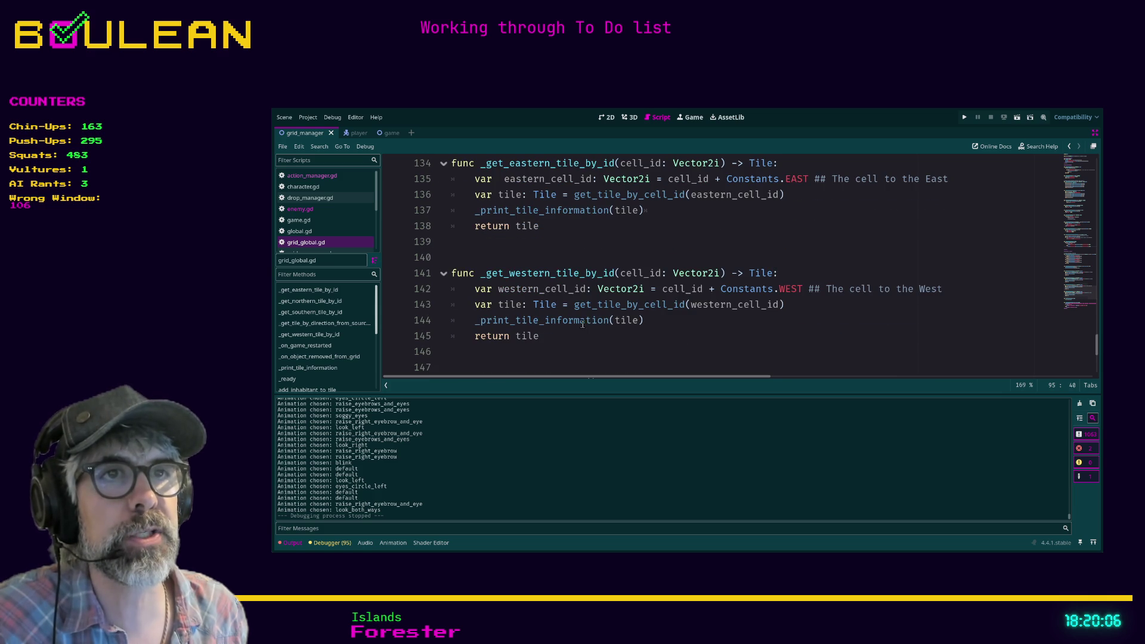
pyautogui.scroll(-2, 580, 323)
pyautogui.scroll(-2, 604, 291)
pyautogui.scroll(9, 604, 290)
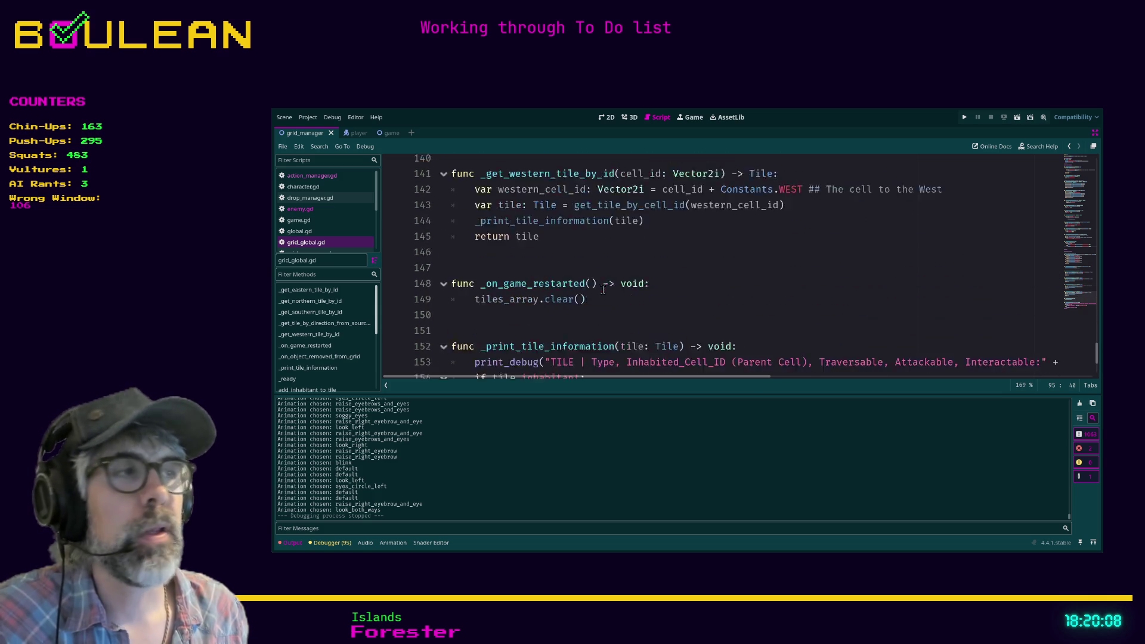
pyautogui.moveTo(1097, 324); pyautogui.dragTo(1093, 169)
pyautogui.scroll(1, 850, 284)
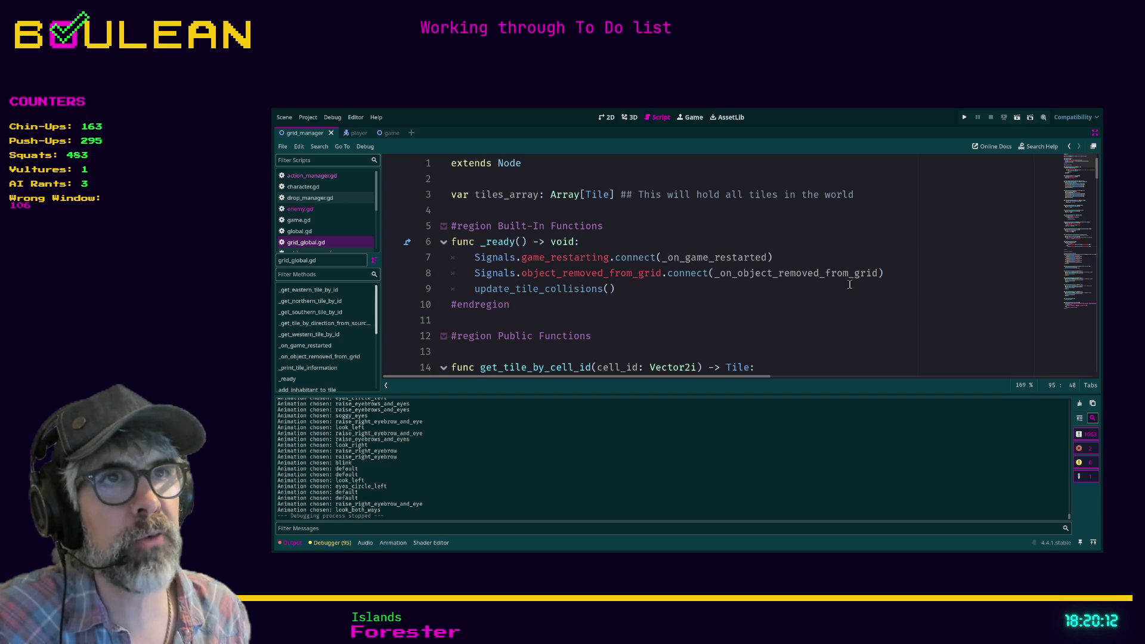
pyautogui.click(518, 199)
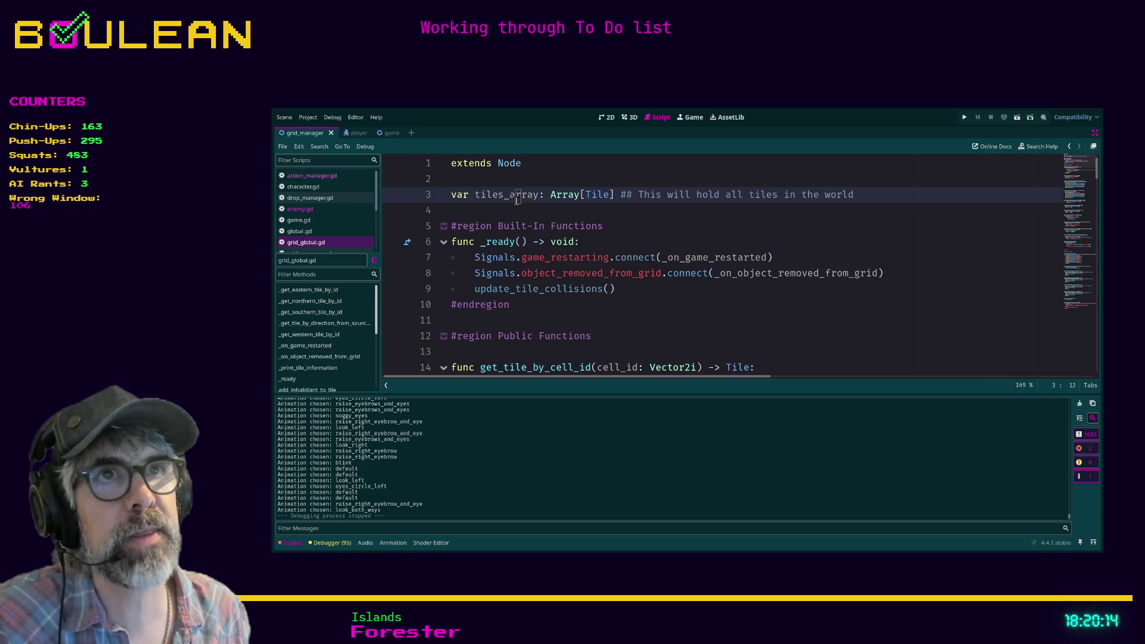
# On line 4, declare 'var tile_dict: Dictionary[Vector2i]' as a typed dictionary
pyautogui.click(520, 215)
pyautogui.press('Up')
pyautogui.press('Down')
pyautogui.write('var')
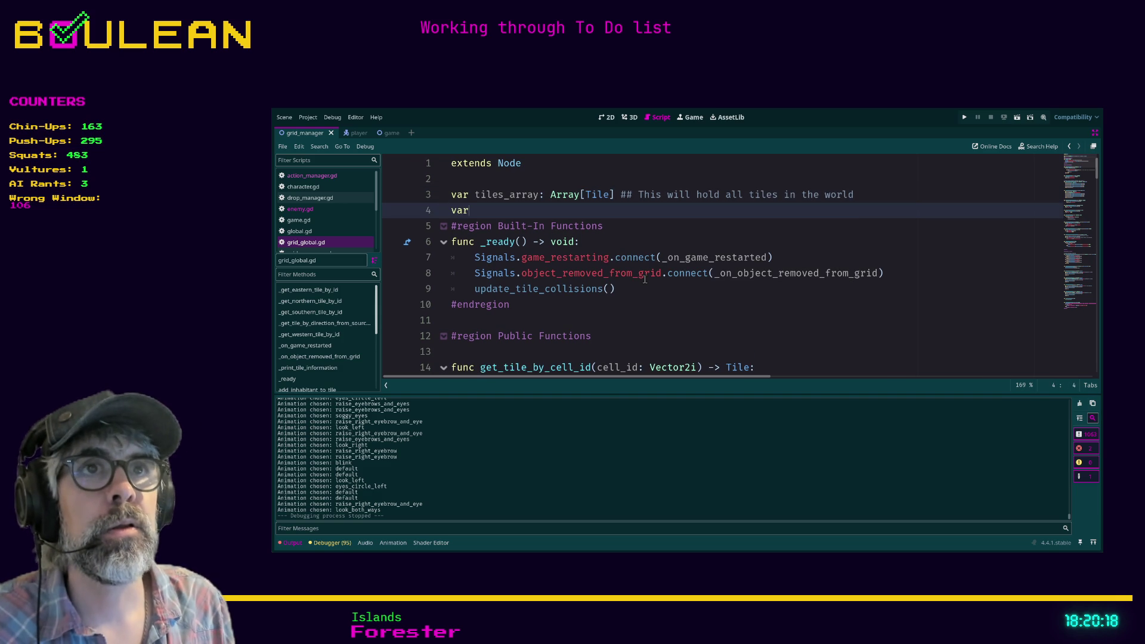
pyautogui.write(' tile_dict: Dictionary')
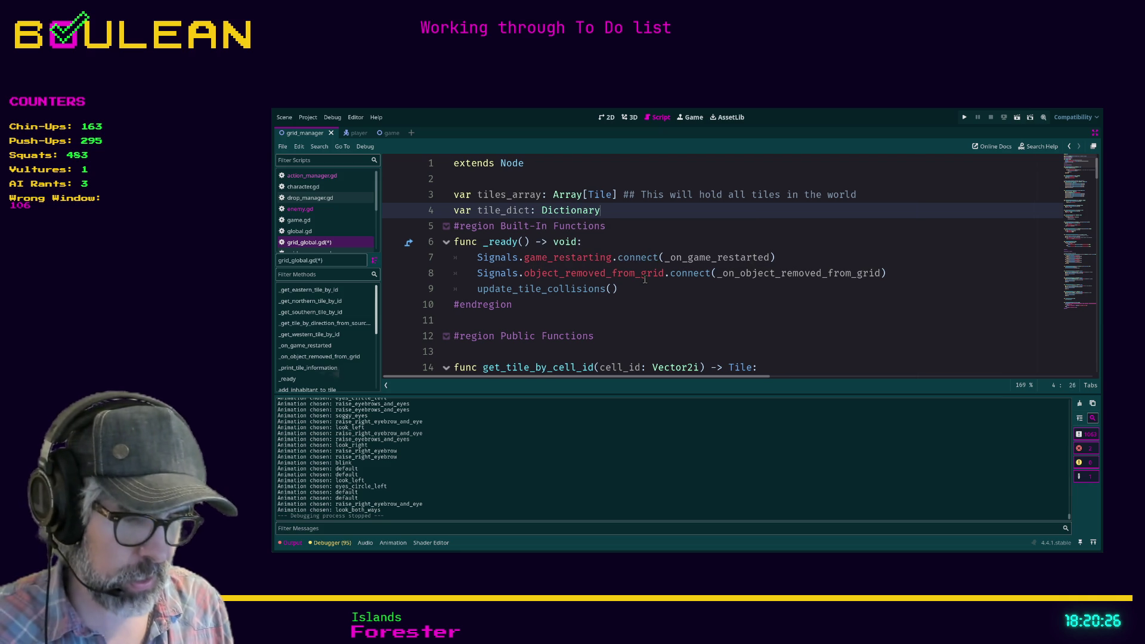
pyautogui.write('[Vector')
pyautogui.press('Down')
pyautogui.press('Return')
pyautogui.press('Right')
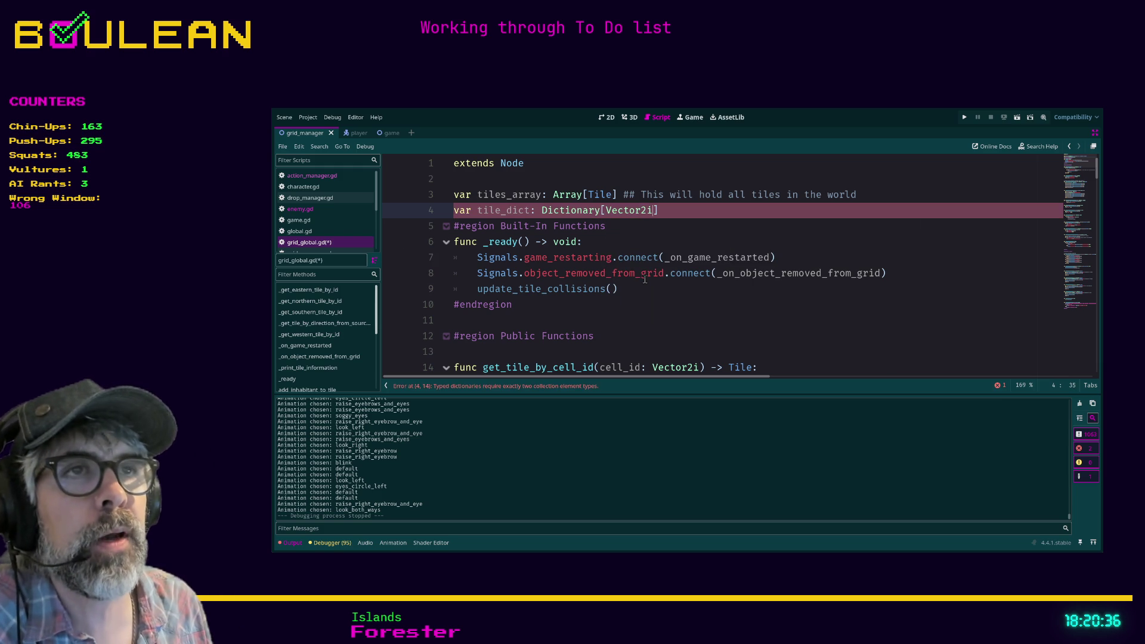
# Rewrite it as a plain Dictionary initialised to {Vector2i(0,0): Tile}
pyautogui.press('BackSpace')
pyautogui.press('BackSpace')
pyautogui.press('BackSpace')
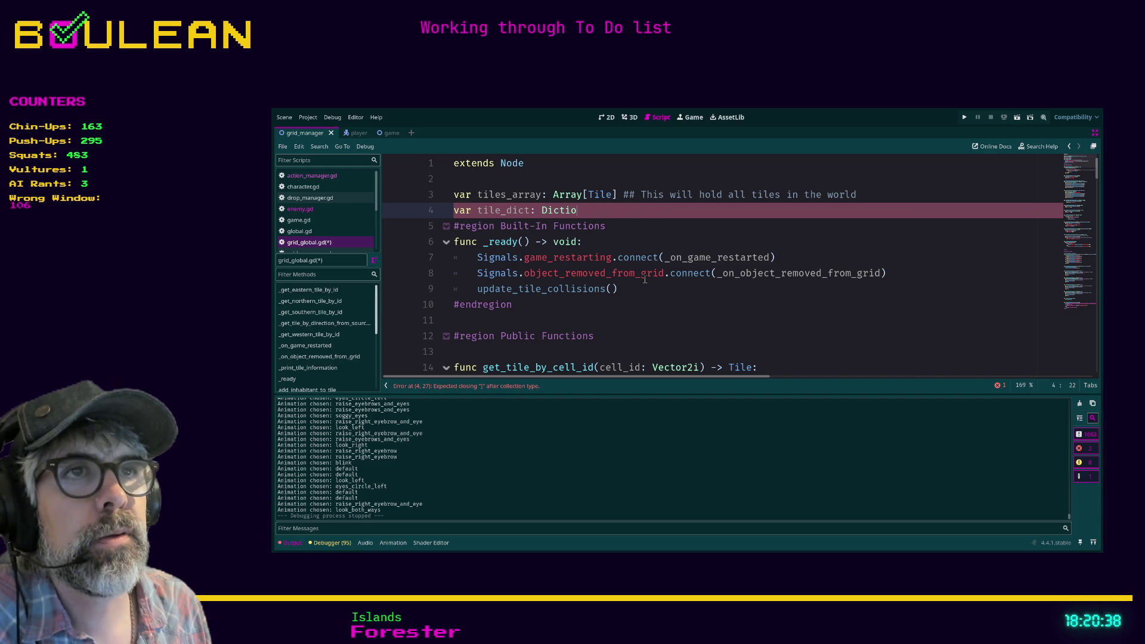
pyautogui.write('nary')
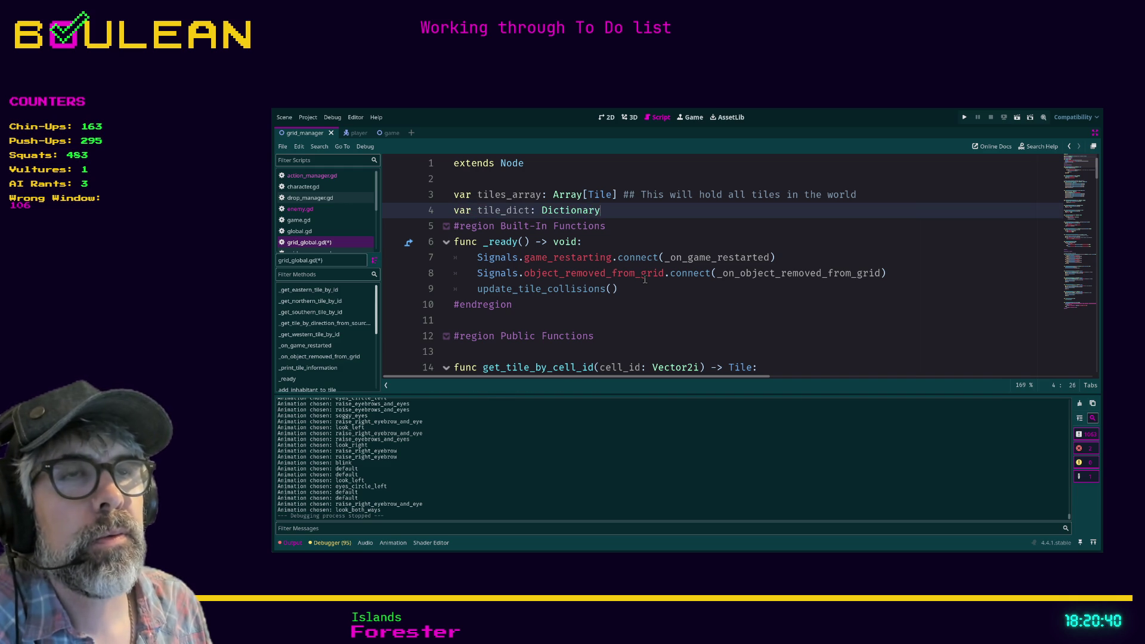
pyautogui.write(' = {}')
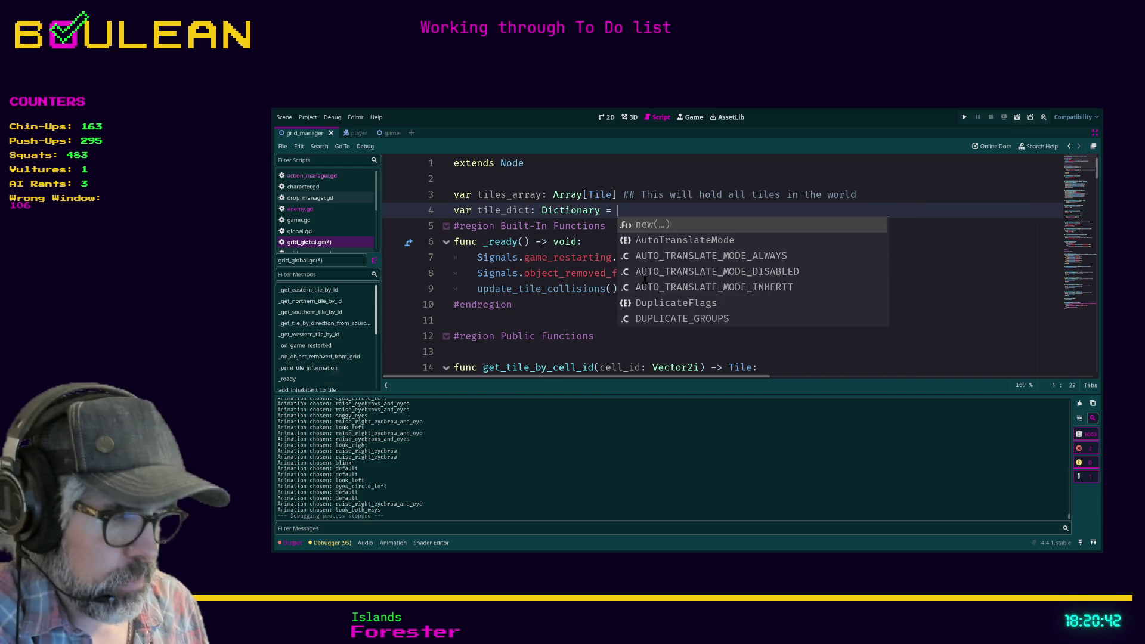
pyautogui.click(623, 210)
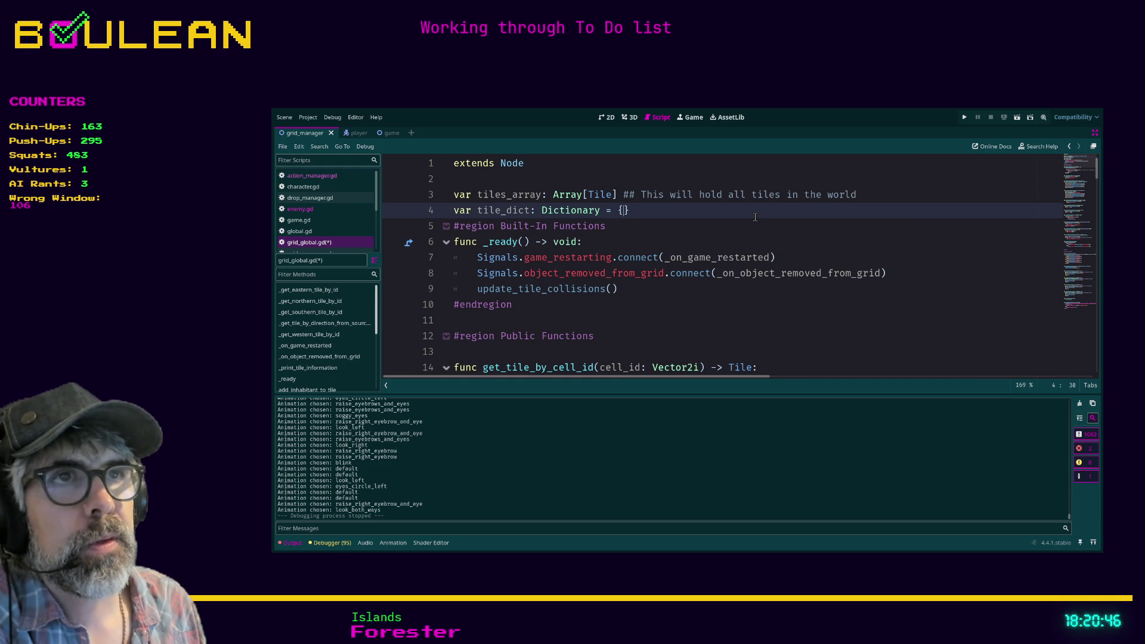
pyautogui.write('Vector2')
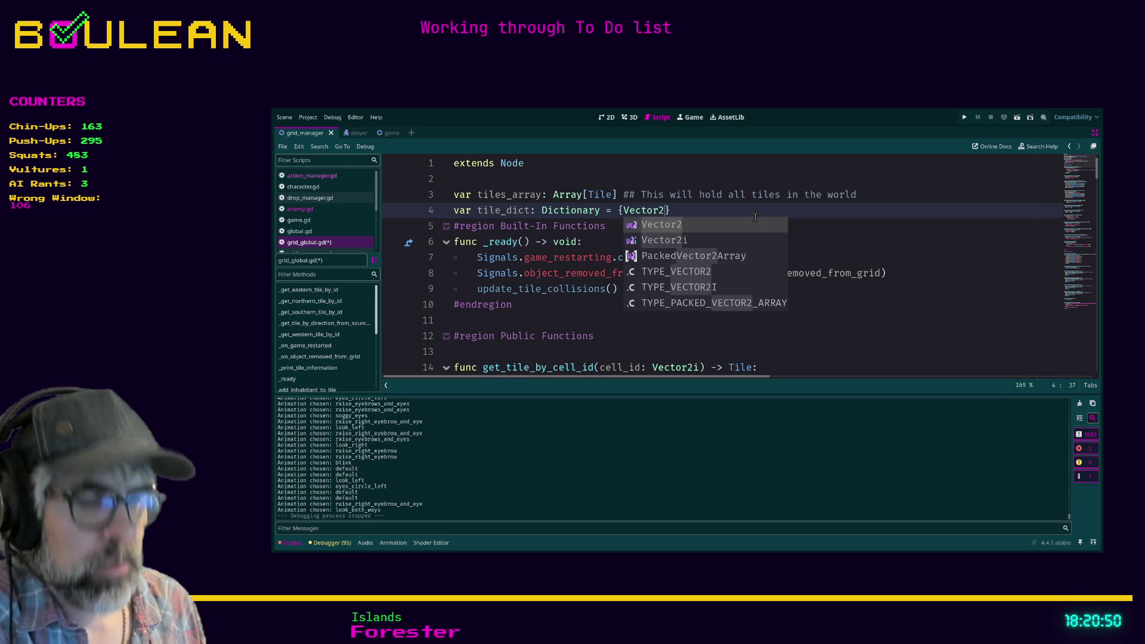
pyautogui.write('i')
pyautogui.press('Return')
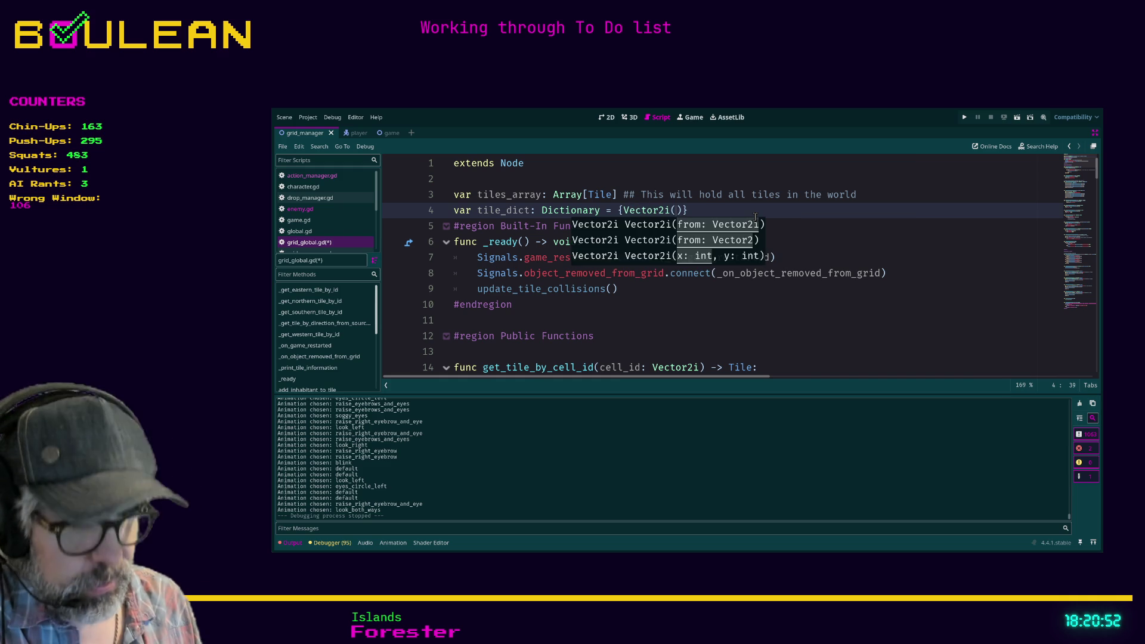
pyautogui.write('0)')
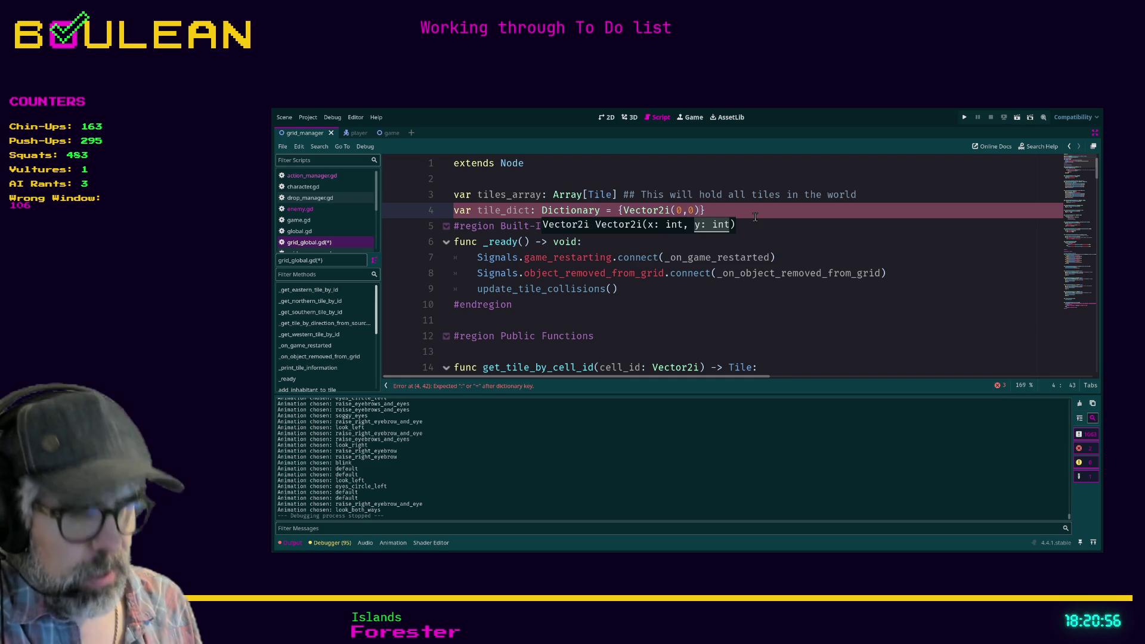
pyautogui.write(': ')
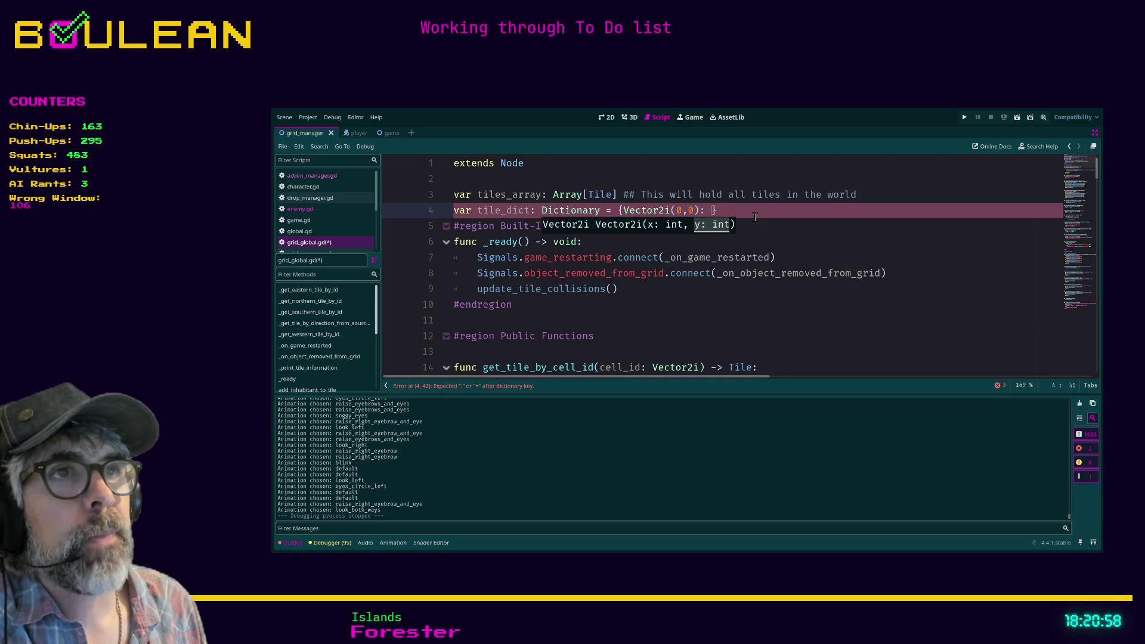
pyautogui.write('Tile')
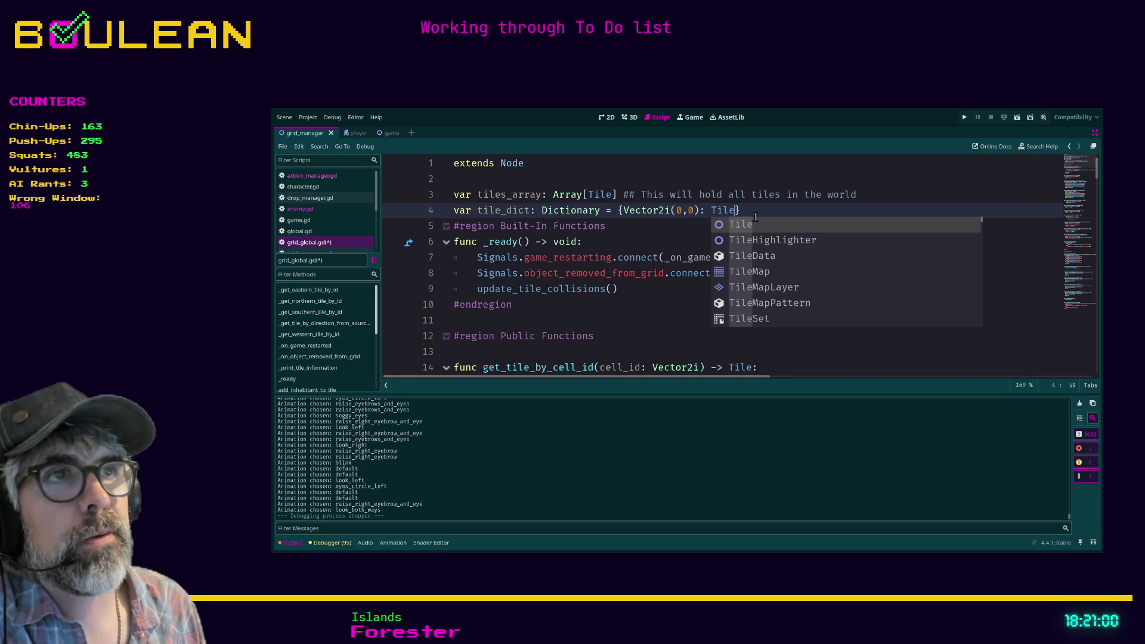
# Leave the tile_dict line and minimize the Godot editor window
pyautogui.click(695, 227)
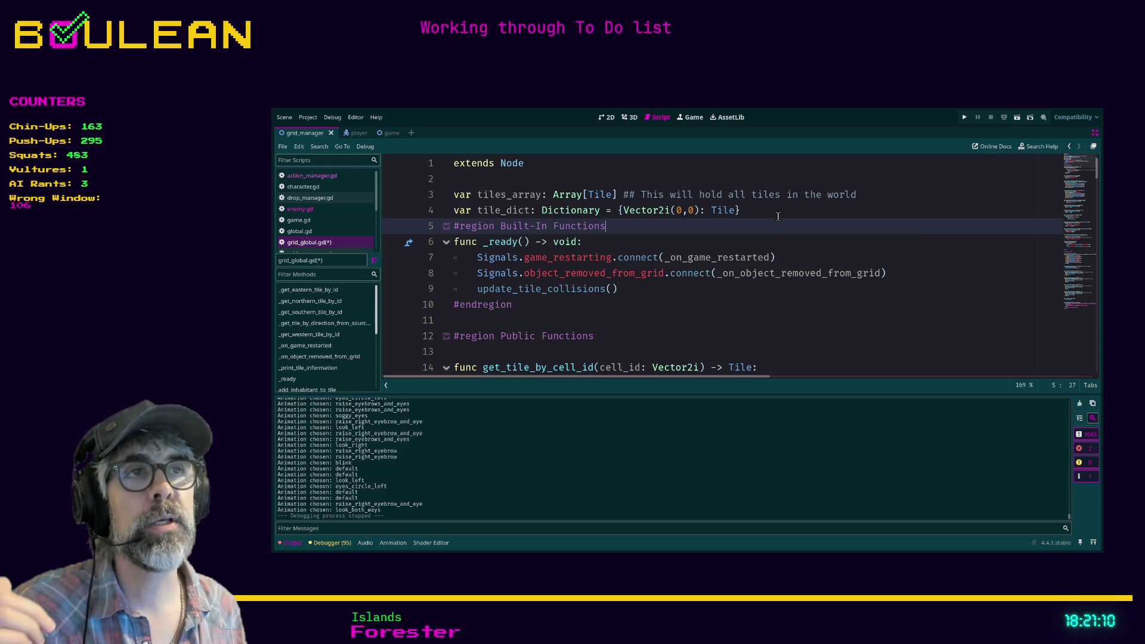
pyautogui.click(757, 210)
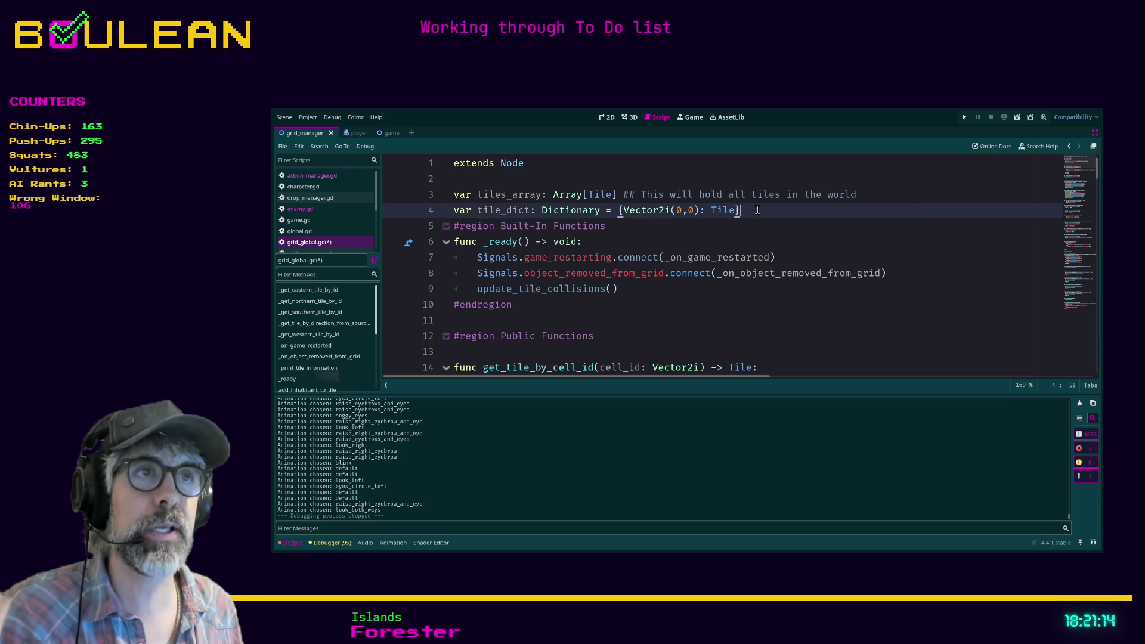
pyautogui.click(1068, 108)
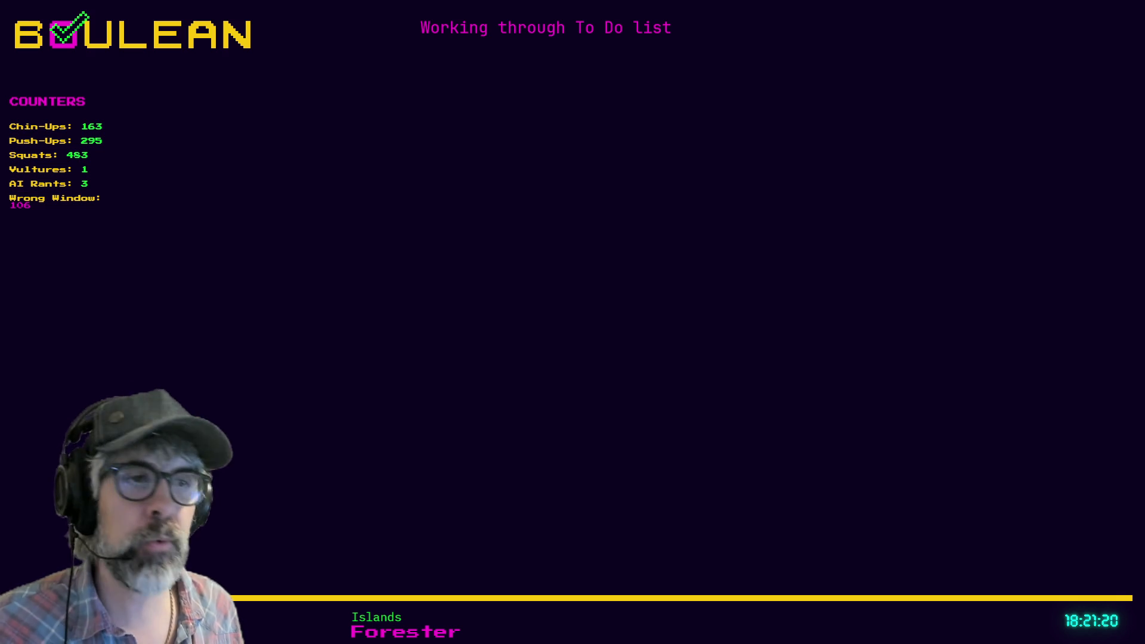
# Switch to Brave showing Discord and start a new-tab search for 'stream'
pyautogui.hotkey('alt', 'Tab')
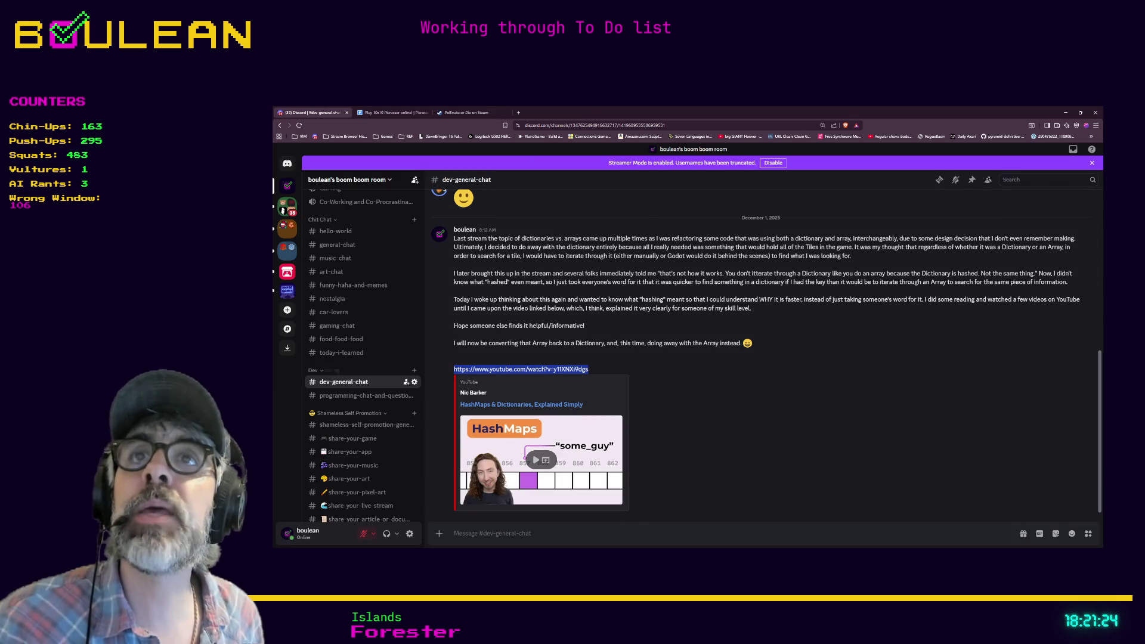
pyautogui.click(518, 113)
pyautogui.write('stream')
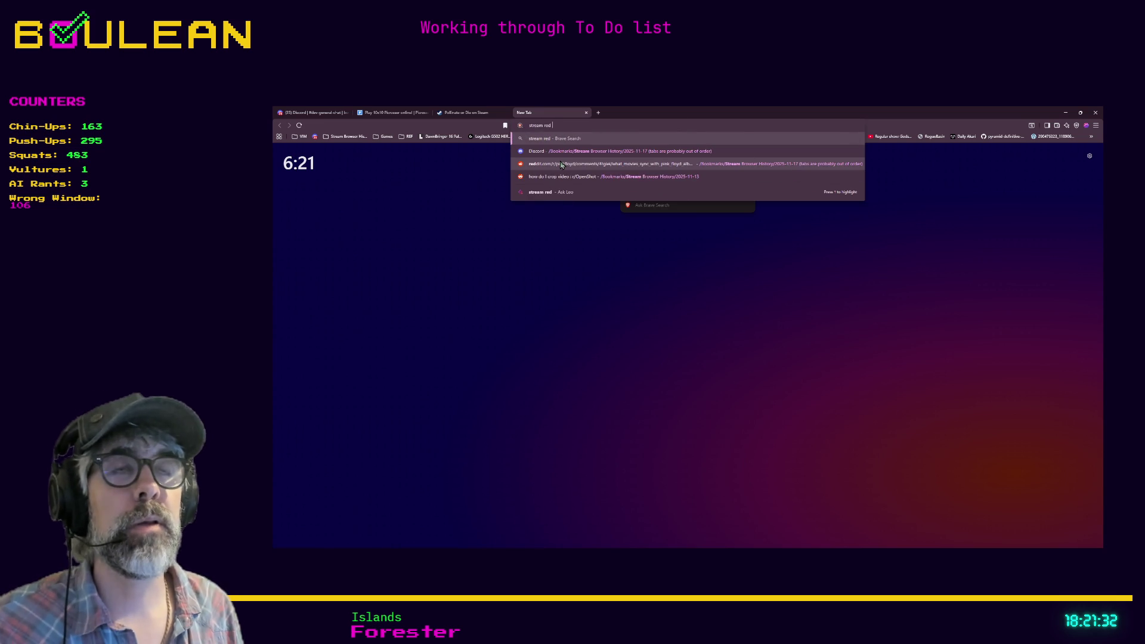
# Search for 'stream space scavenger' and open the Space Scavenger 2 Steam store result
pyautogui.write('space')
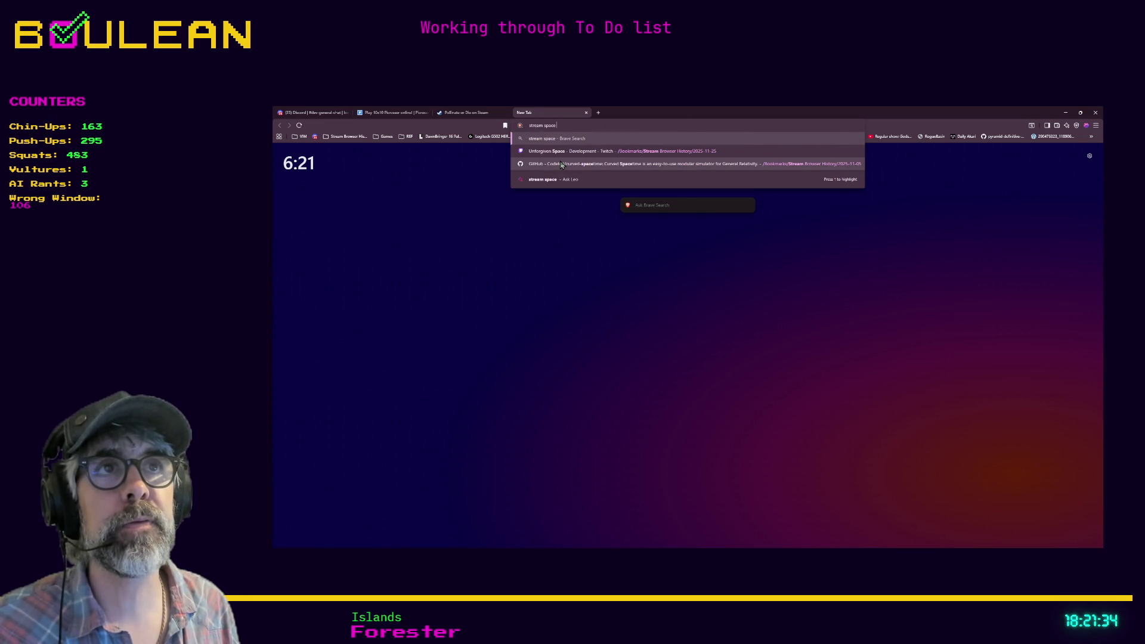
pyautogui.write(' scavenger')
pyautogui.press('Return')
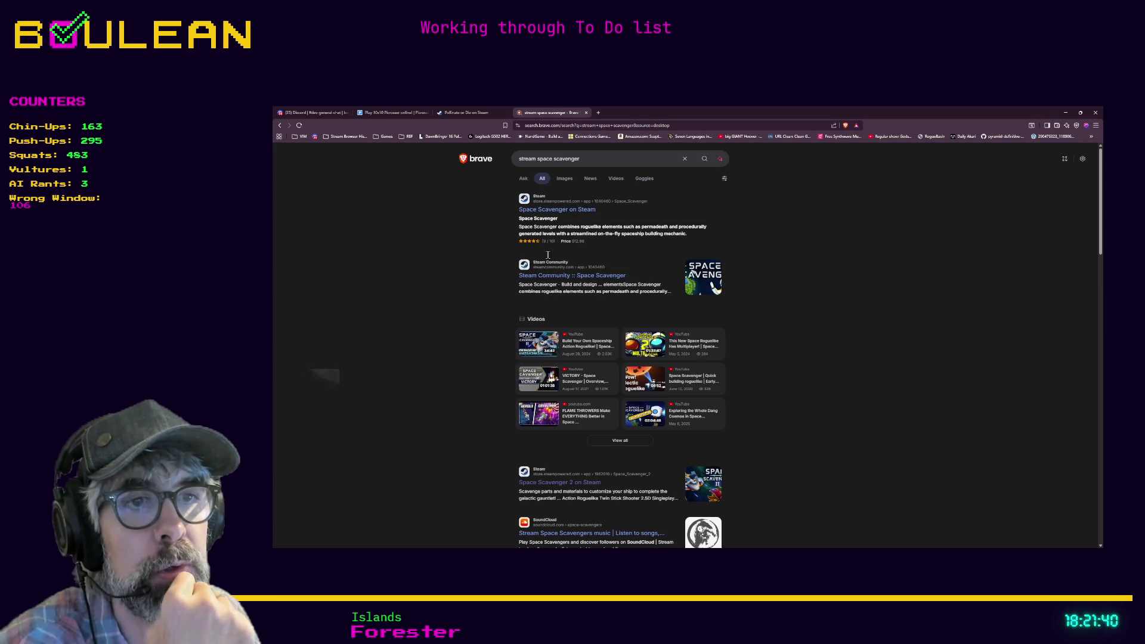
pyautogui.click(553, 484)
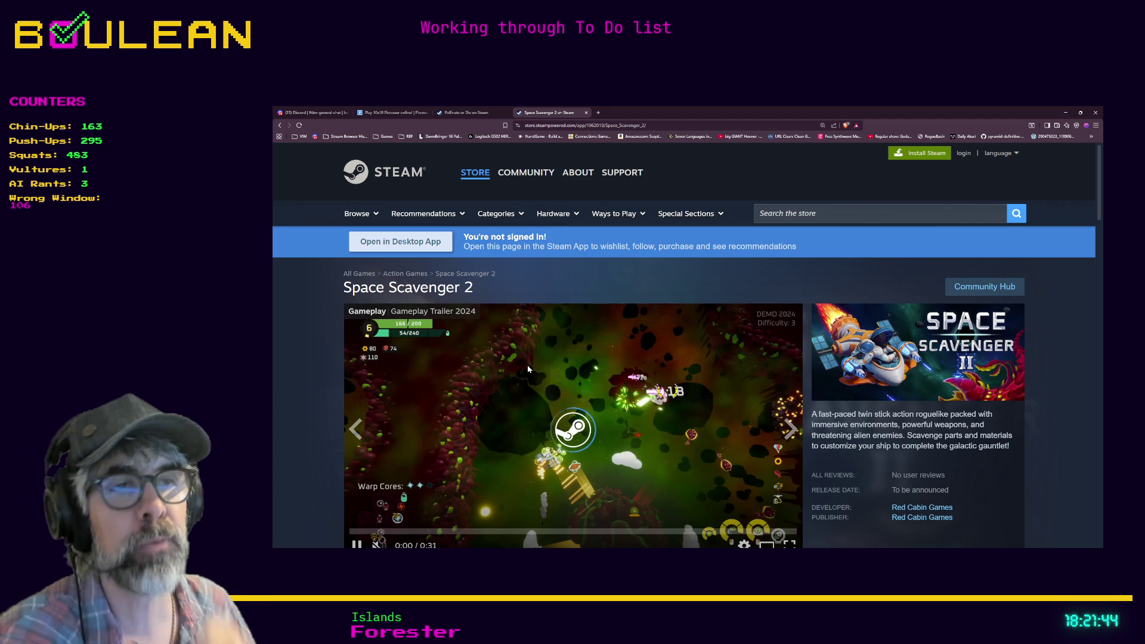
# Scroll the Space Scavenger 2 store page slightly to view its gameplay trailer
pyautogui.scroll(-1, 686, 345)
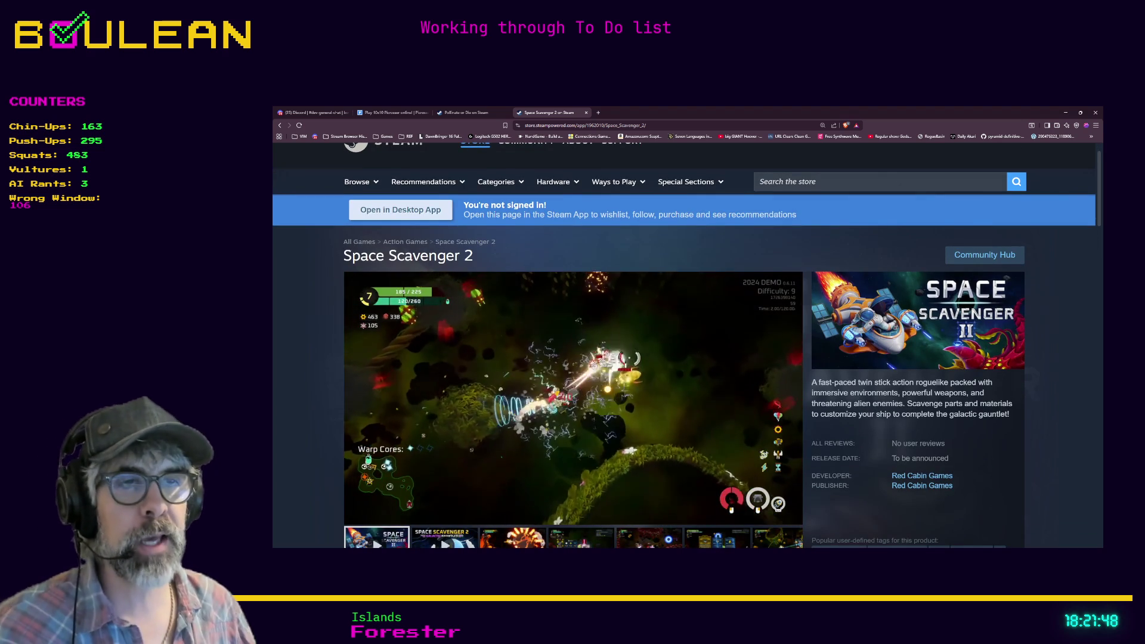
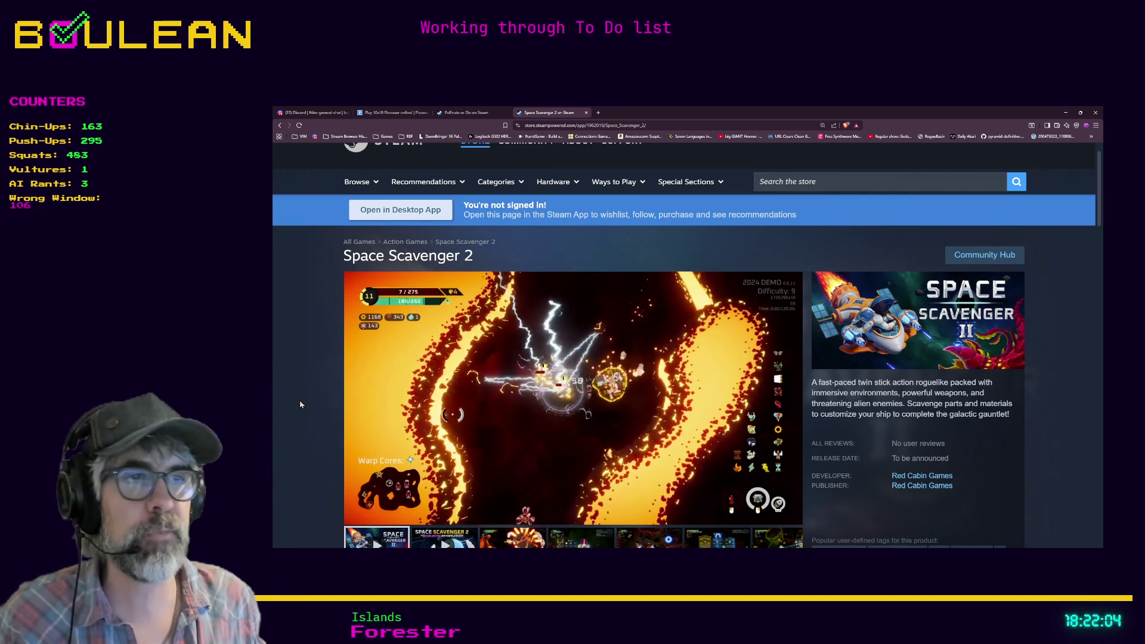
# Browse the Space Scavenger 2 store page, selecting its web address and trying the announcement and gameplay trailers
pyautogui.scroll(-1, 312, 391)
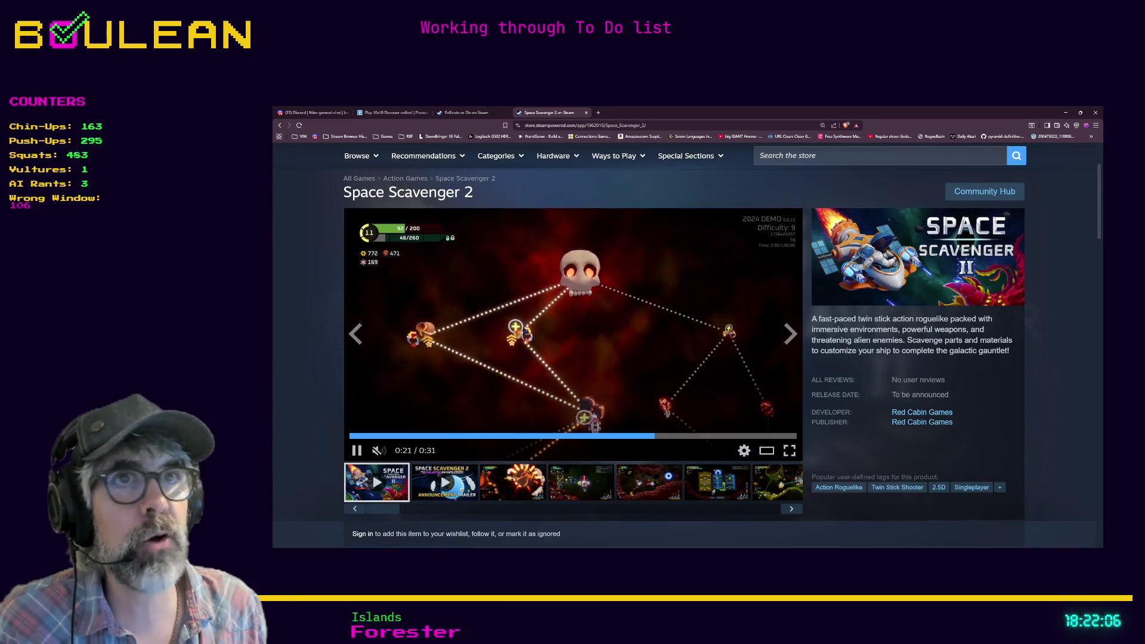
pyautogui.scroll(1, 534, 329)
pyautogui.click(581, 126)
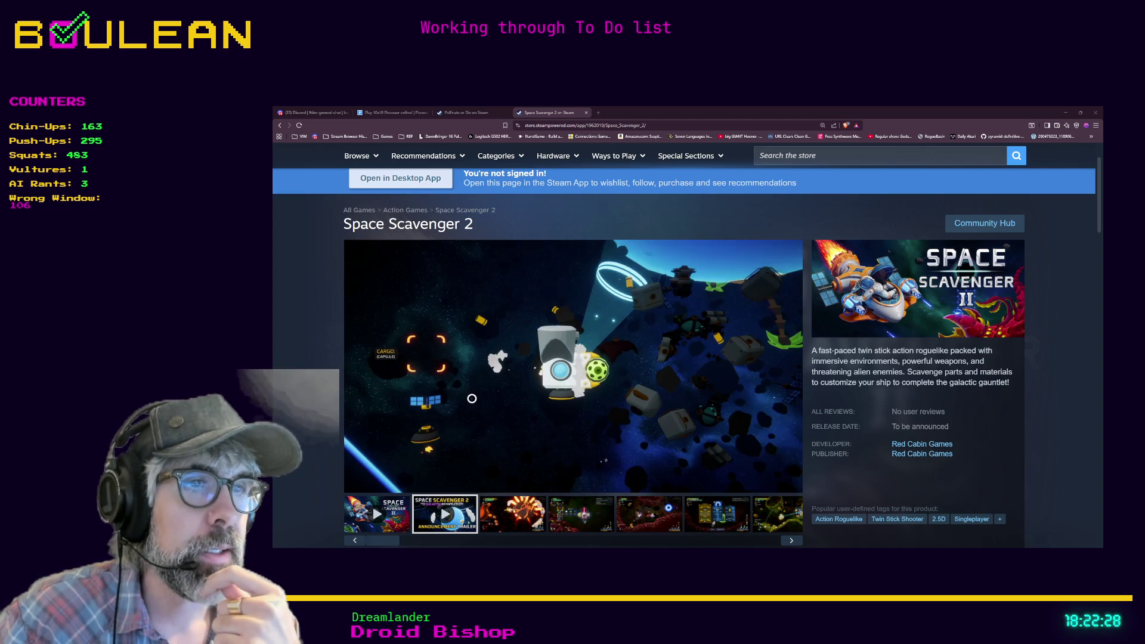
pyautogui.scroll(-2, 684, 350)
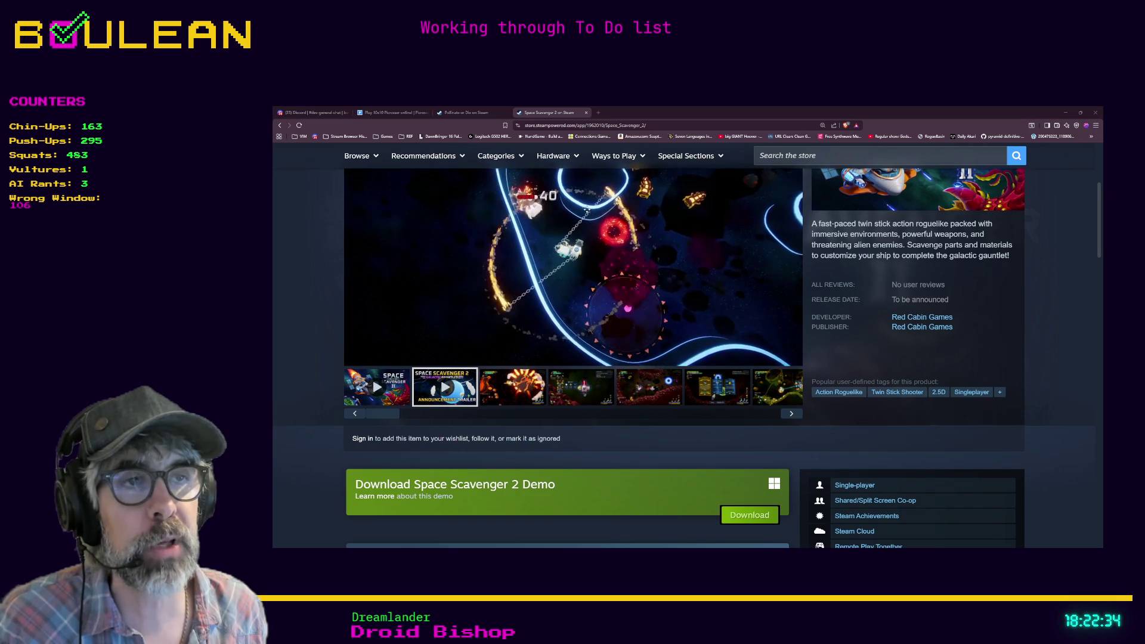
pyautogui.scroll(3, 587, 207)
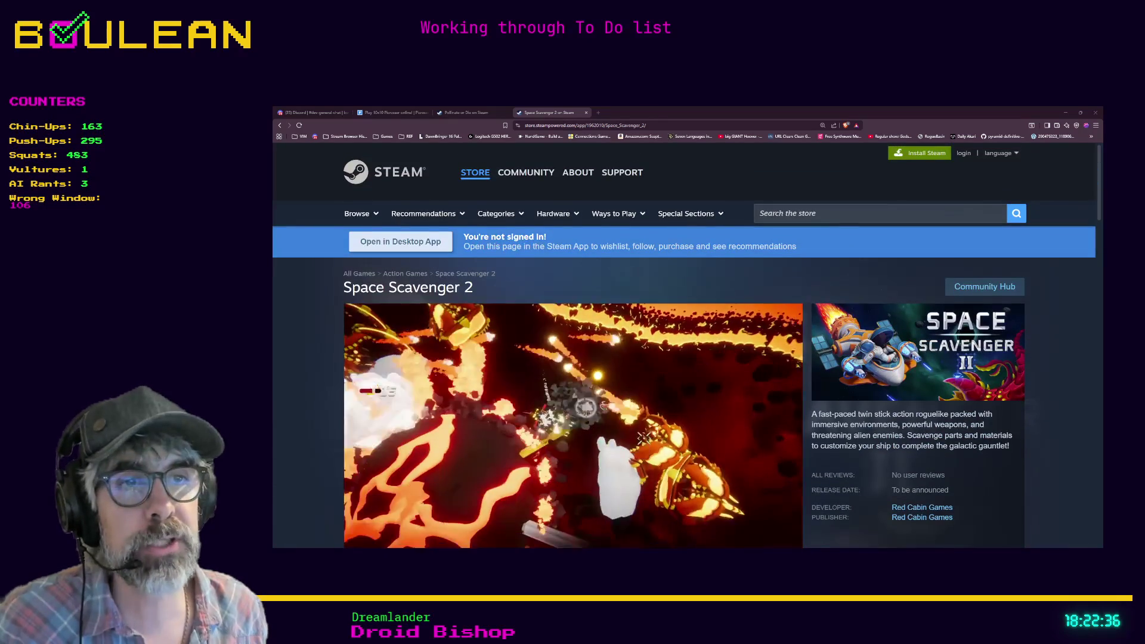
pyautogui.scroll(-1, 684, 346)
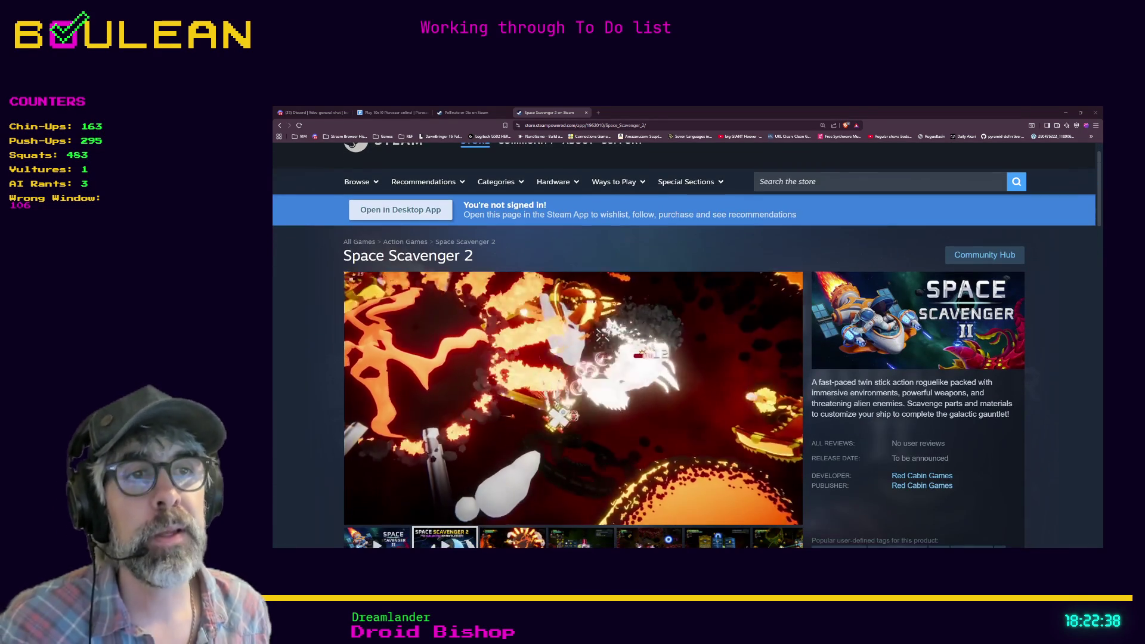
pyautogui.scroll(-1, 687, 345)
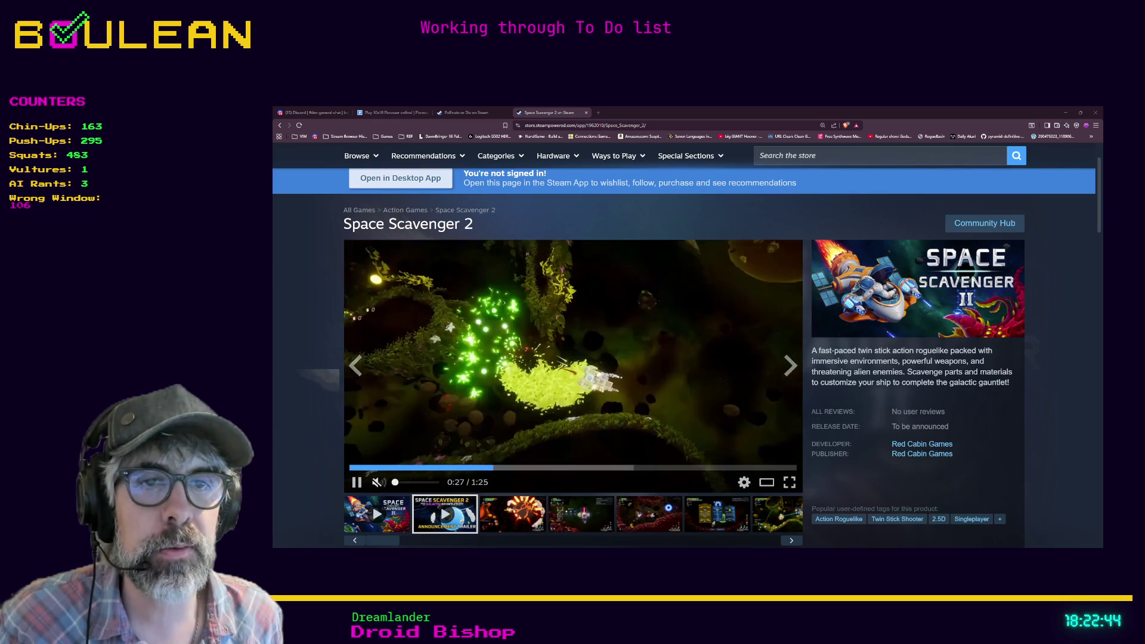
pyautogui.click(356, 483)
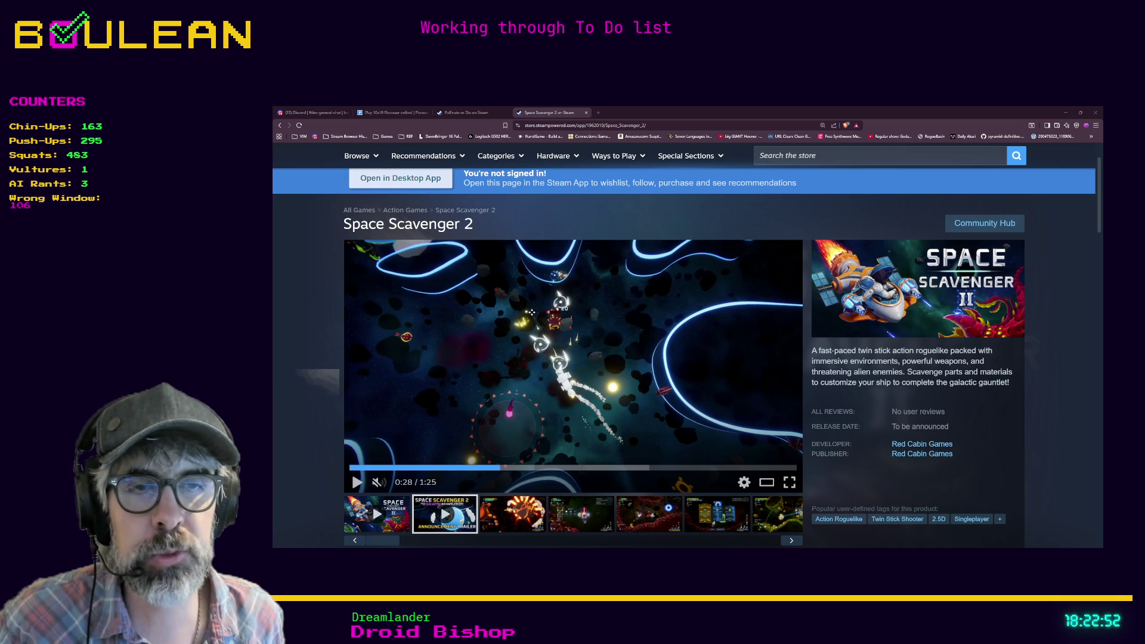
pyautogui.click(385, 520)
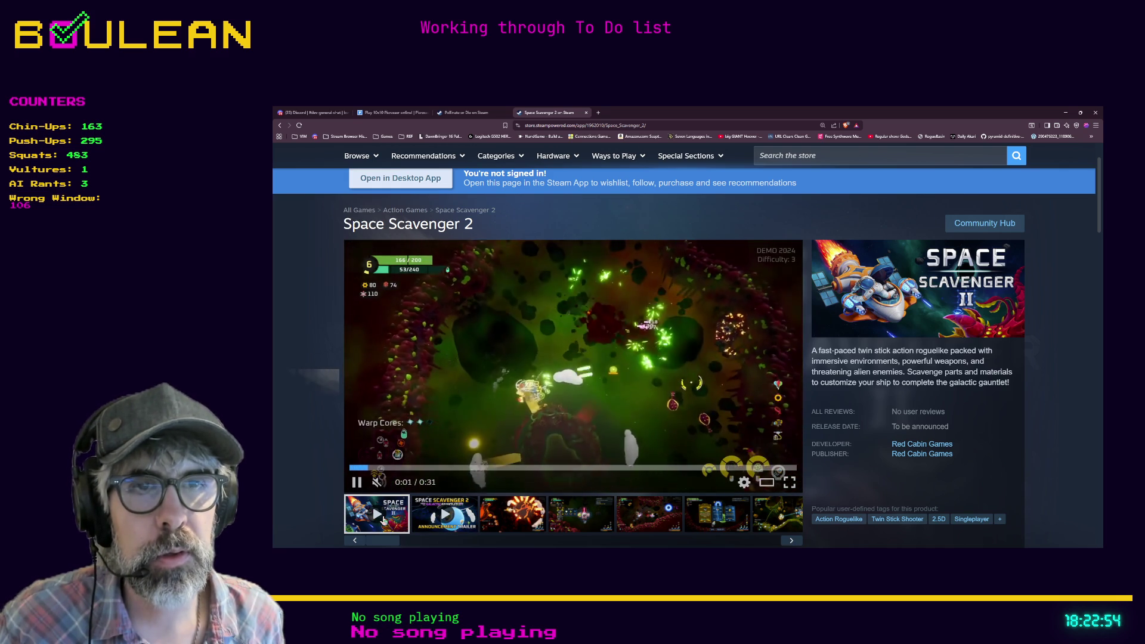
pyautogui.click(355, 483)
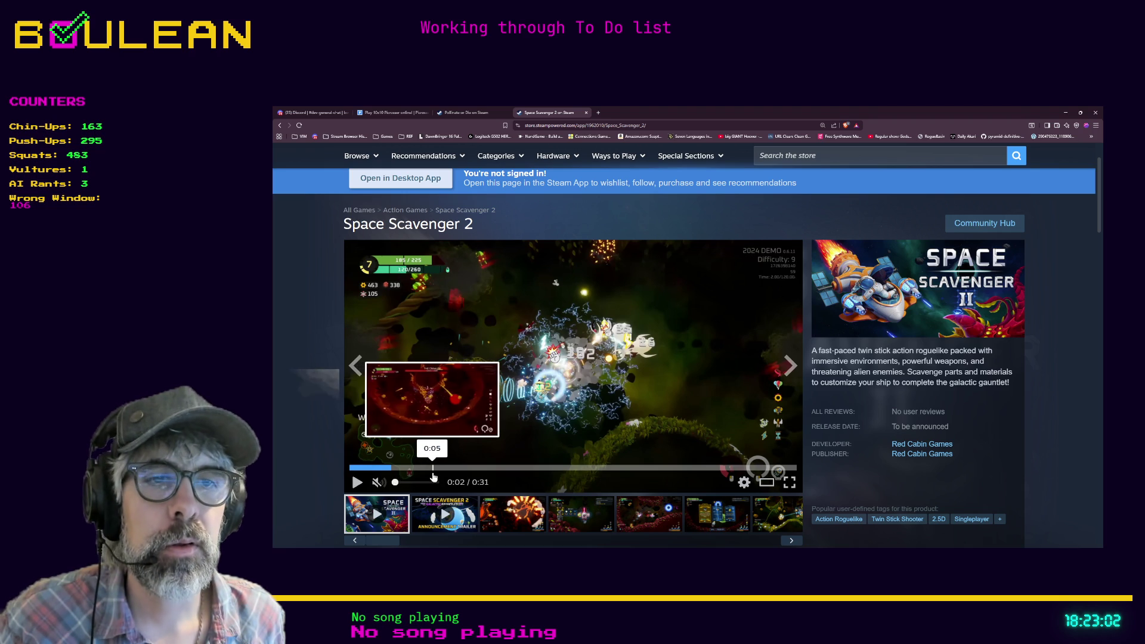
# Unmute the trailer, raise its volume, play it fullscreen, and restart it from the beginning
pyautogui.click(401, 482)
pyautogui.moveTo(403, 486); pyautogui.dragTo(428, 487)
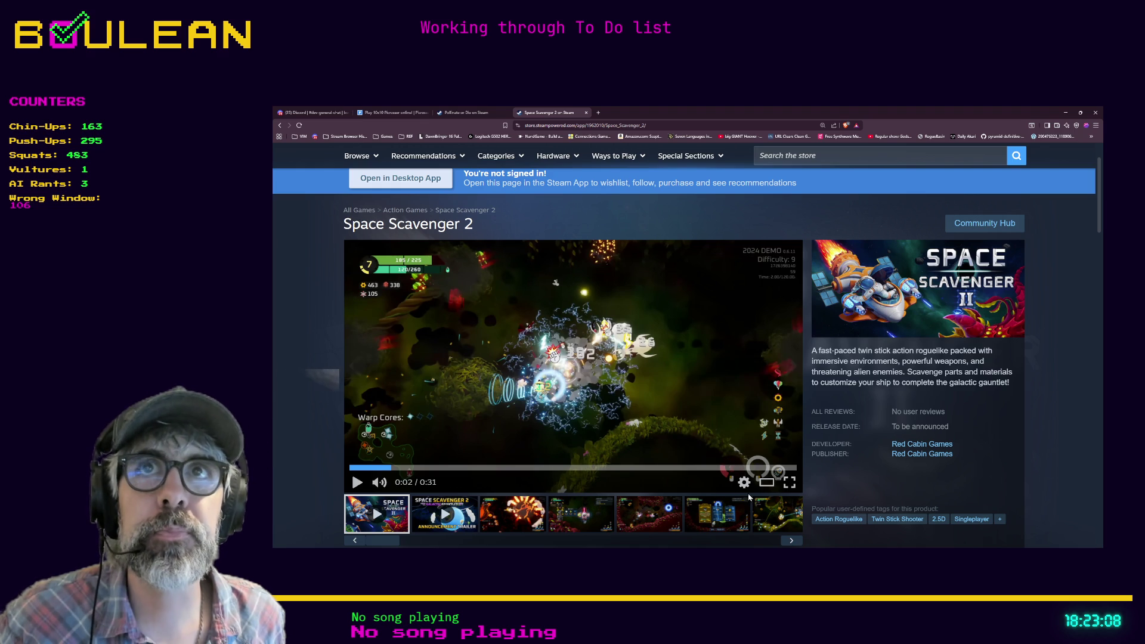
pyautogui.click(789, 483)
pyautogui.click(278, 524)
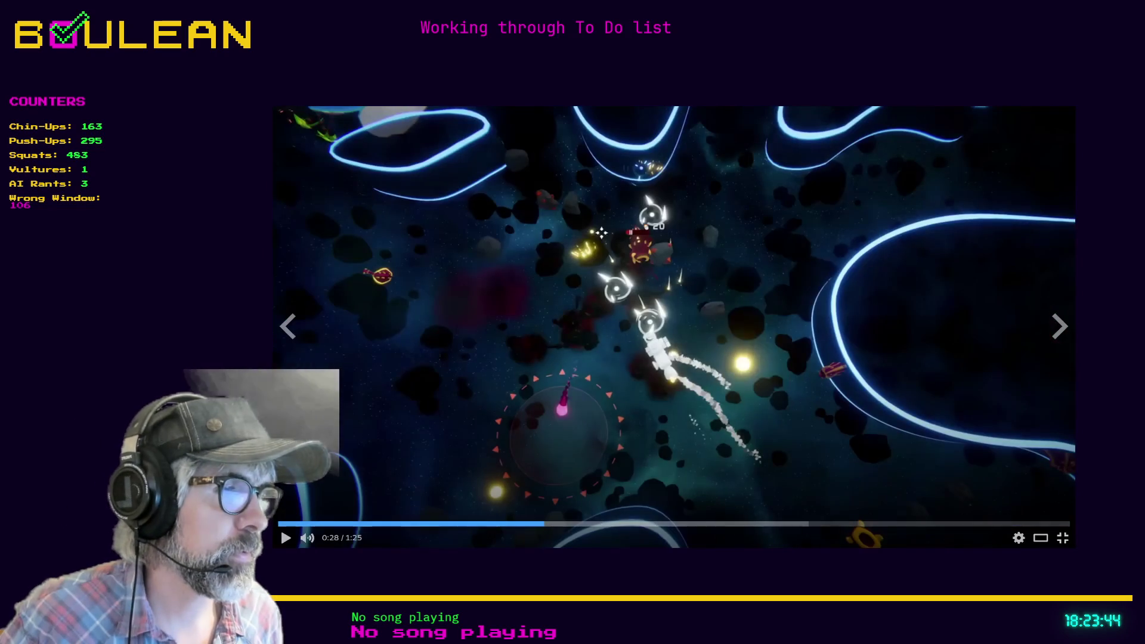
# After watching, exit fullscreen back to the store page and minimize the browser window
pyautogui.doubleClick(609, 480)
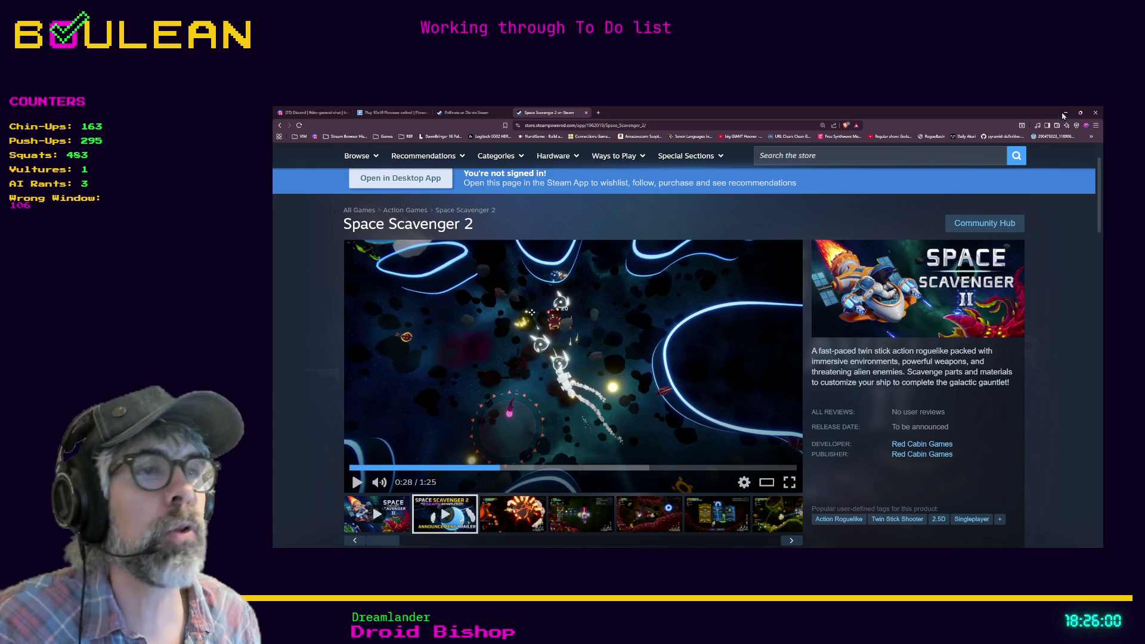
pyautogui.click(1066, 112)
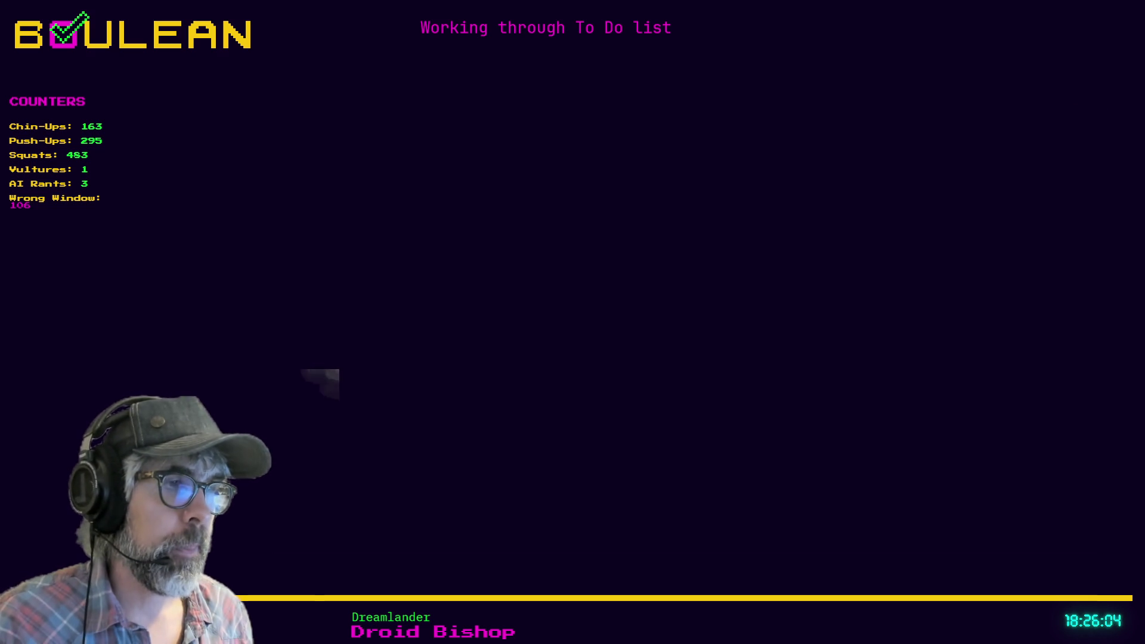
# Switch back to Godot and put the cursor on empty line 13 of grid_global.gd
pyautogui.hotkey('alt', 'Tab')
pyautogui.click(758, 355)
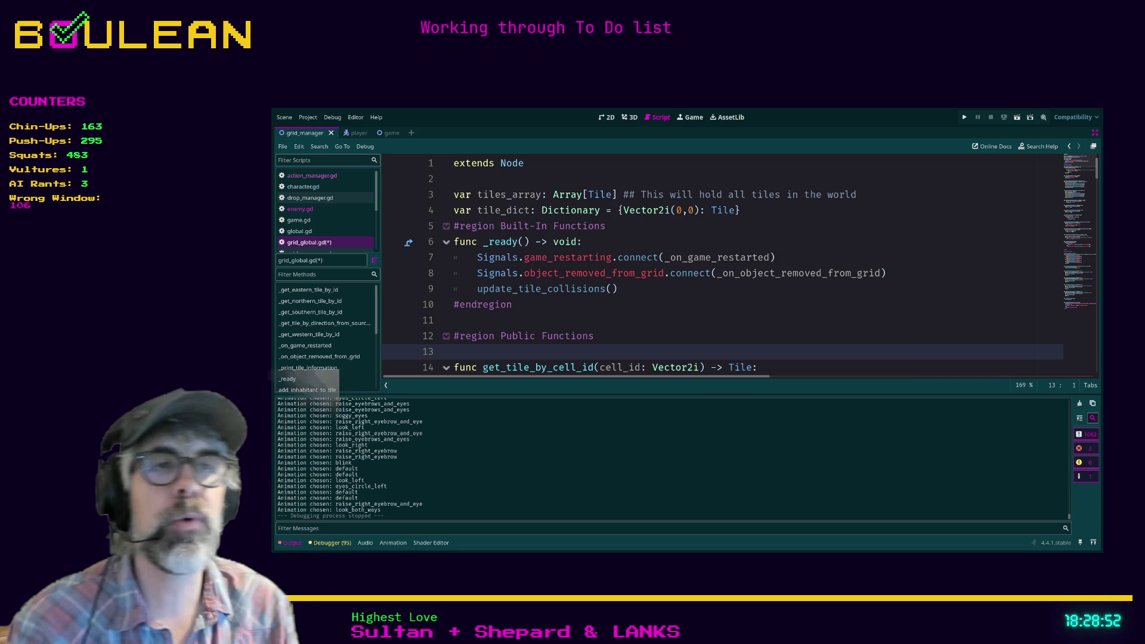
# Save grid_global.gd from the end of line 12 and launch the forest game with F5
pyautogui.click(630, 335)
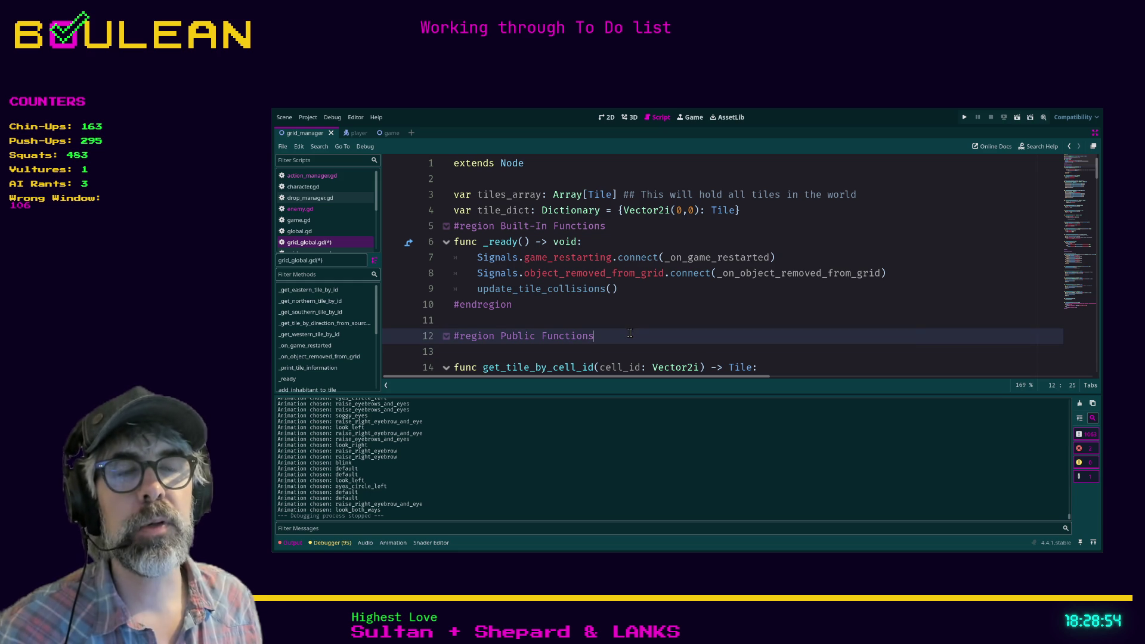
pyautogui.press('F5')
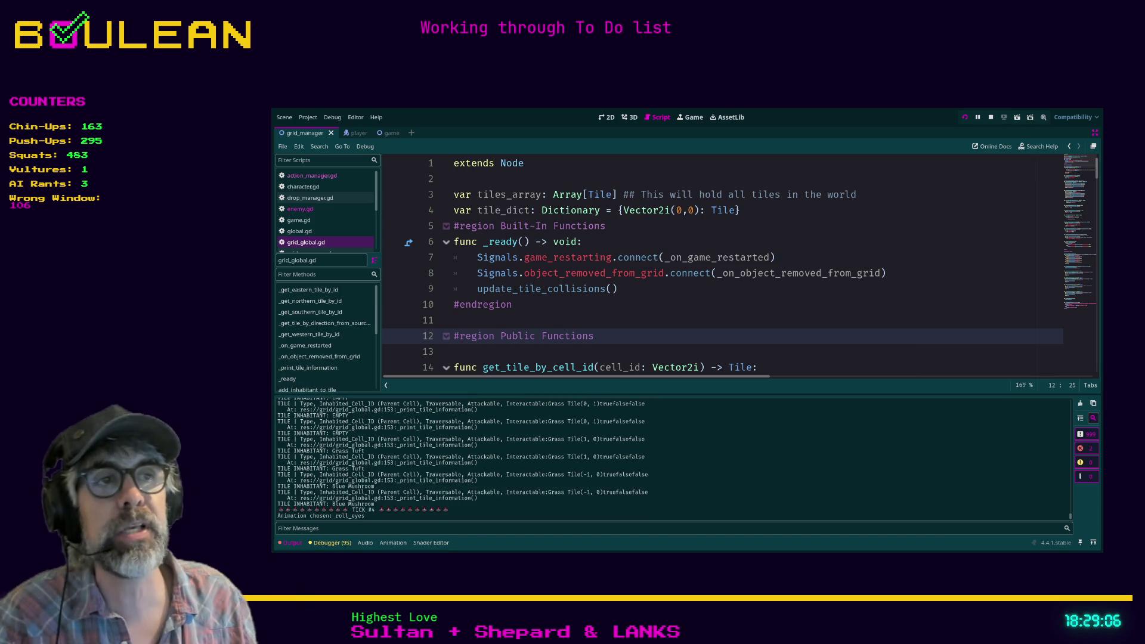
pyautogui.press('F5')
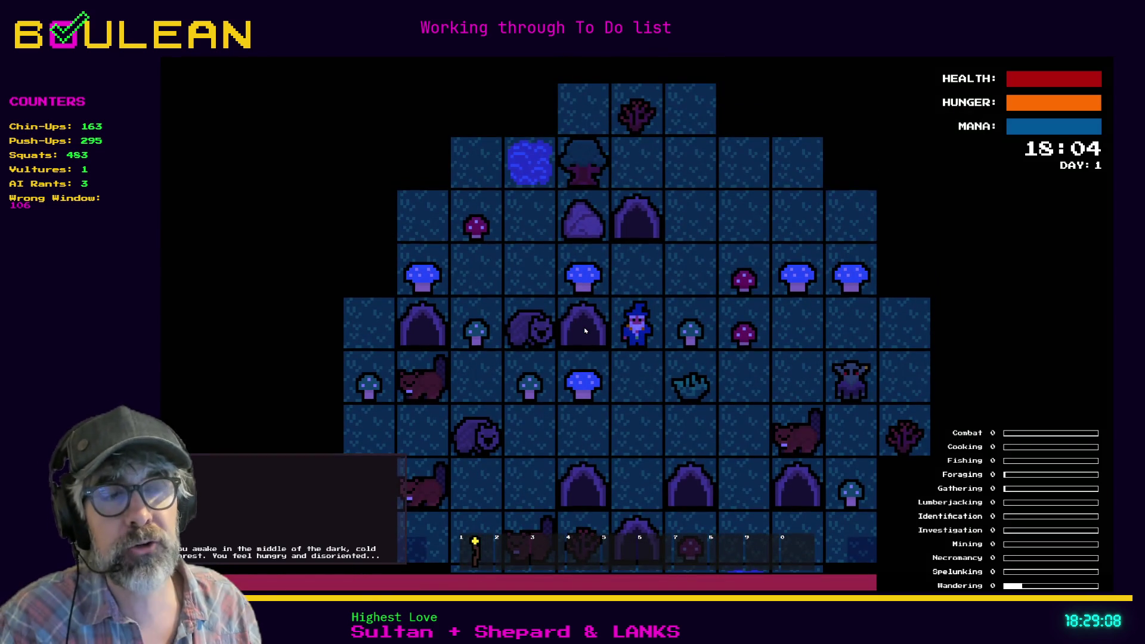